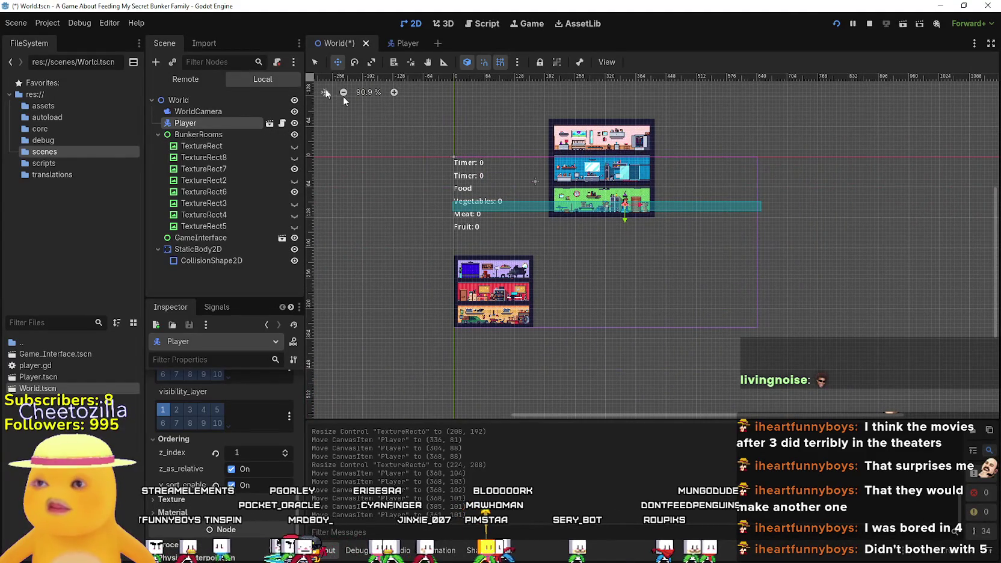
# - Place TextureRect6, the three-floor room image, right of the smaller rooms, then save and run
pyautogui.click(314, 62)
pyautogui.click(589, 144)
pyautogui.moveTo(590, 144)
pyautogui.mouseDown()
pyautogui.moveTo(556, 238)
pyautogui.moveTo(487, 246)
pyautogui.moveTo(792, 243)
pyautogui.moveTo(836, 109)
pyautogui.moveTo(855, 110)
pyautogui.moveTo(647, 215)
pyautogui.moveTo(657, 197)
pyautogui.mouseUp()
pyautogui.scroll(9, 486, 246)
pyautogui.scroll(-2, 701, 97)
pyautogui.scroll(-2, 532, 159)
pyautogui.moveTo(532, 160); pyautogui.dragTo(631, 181)
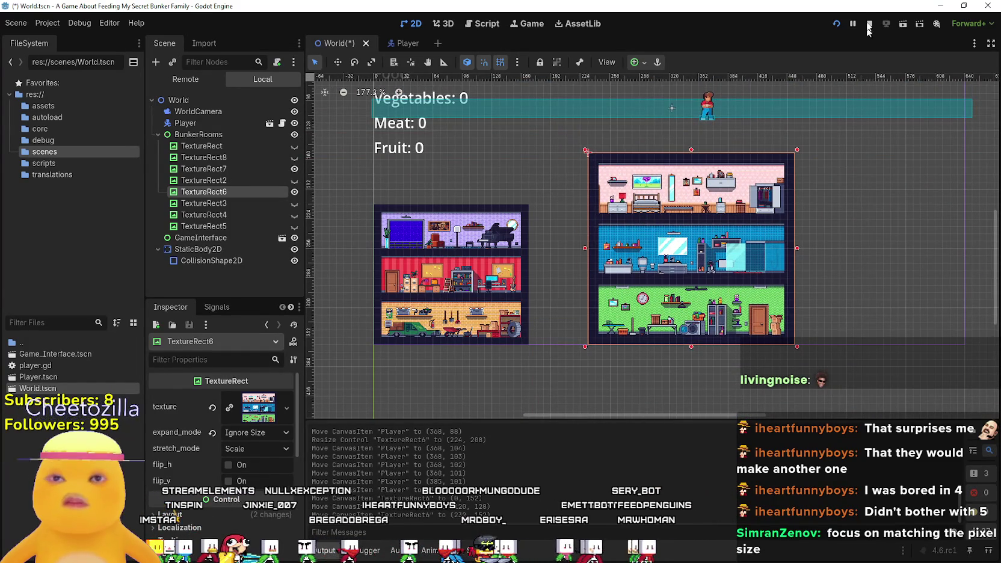
pyautogui.click(836, 24)
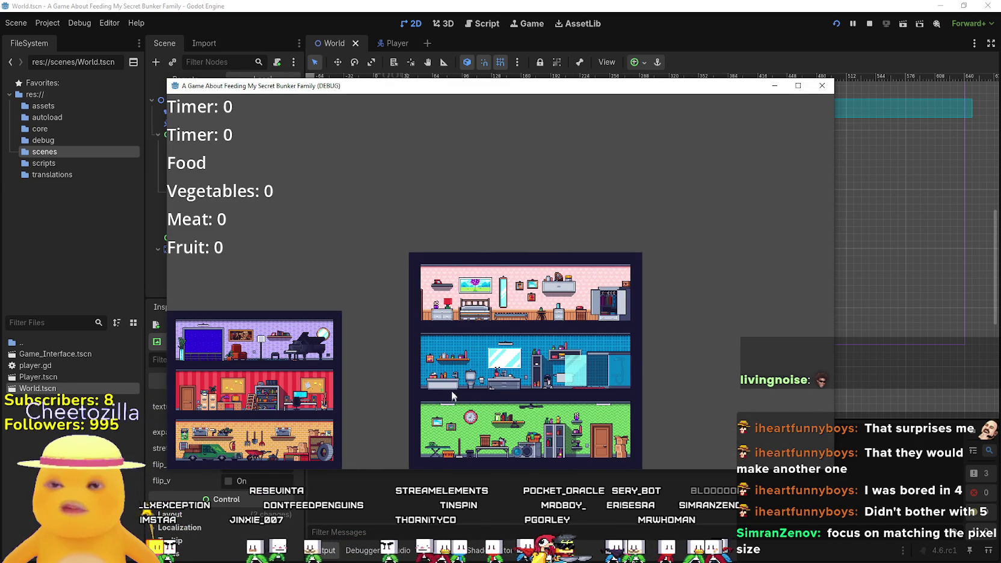
# - Maximize and restore the debug game window, then stop the running game
pyautogui.click(798, 85)
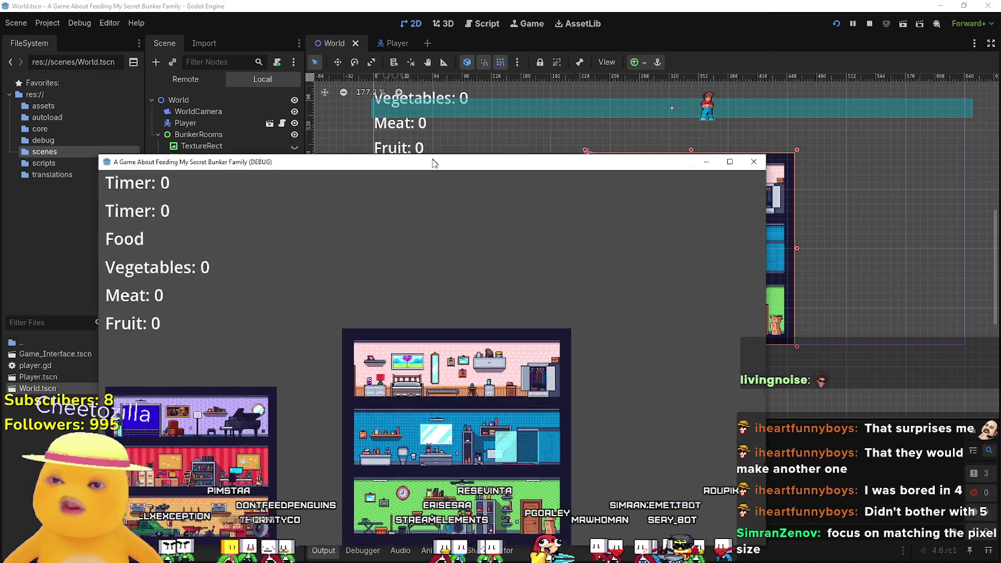
pyautogui.moveTo(423, 6); pyautogui.dragTo(431, 163)
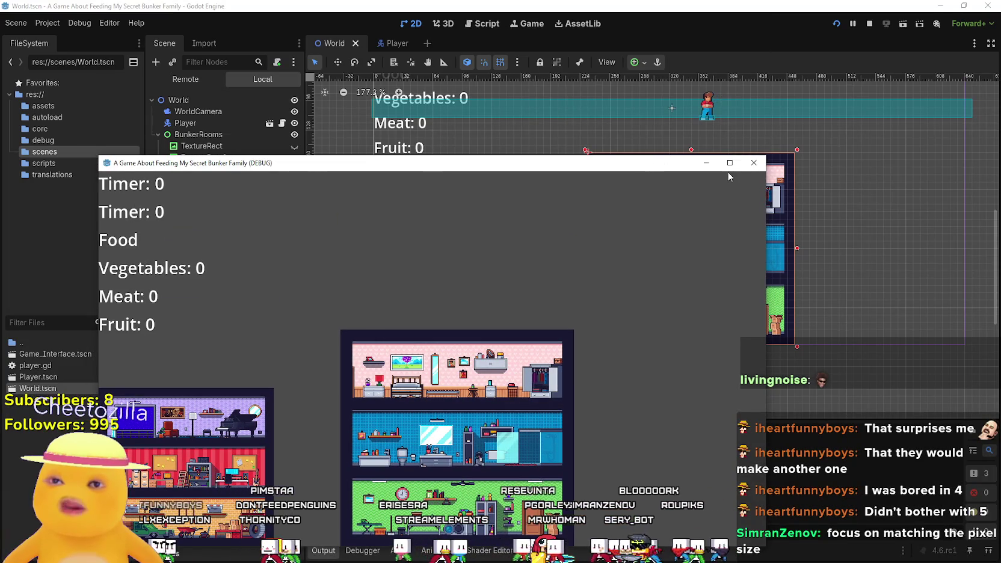
pyautogui.click(869, 23)
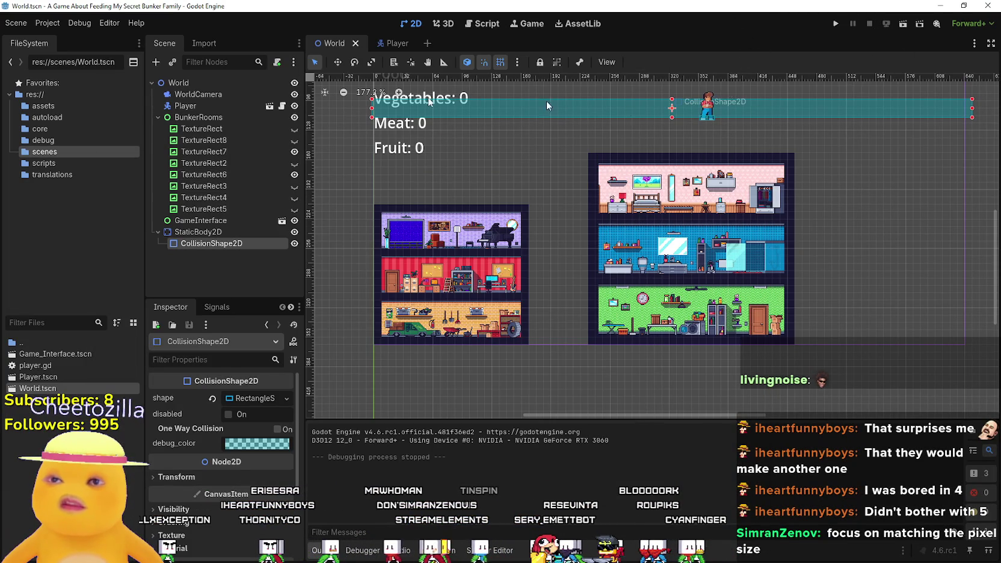
# - Raise the Player node to about (344, 72) with the Move tool
pyautogui.click(211, 105)
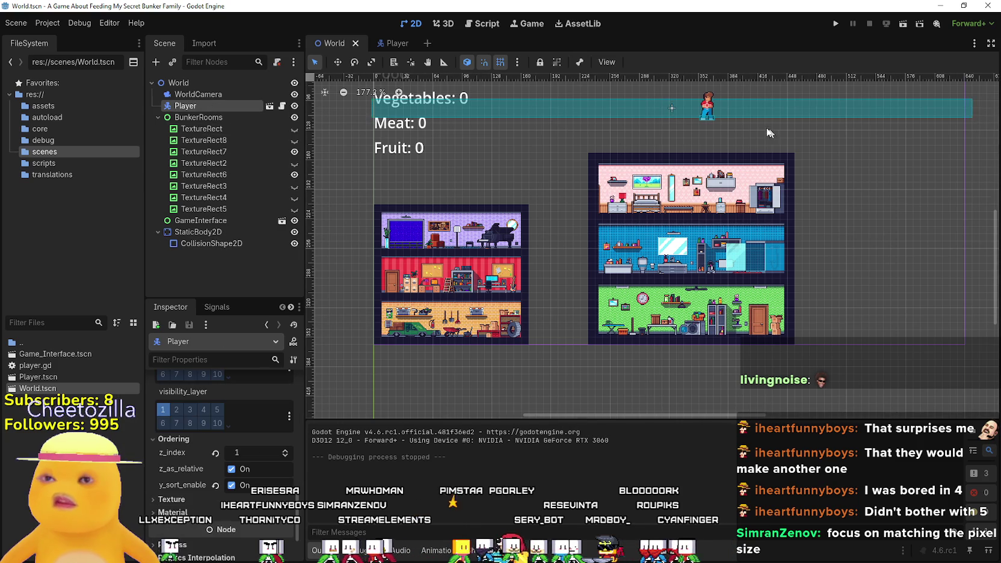
pyautogui.scroll(3, 704, 109)
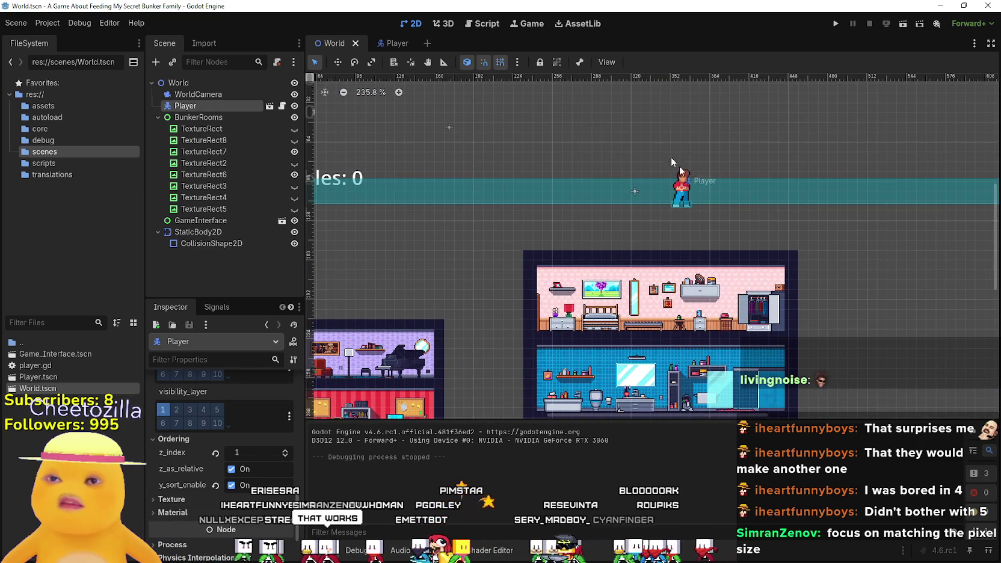
pyautogui.click(338, 62)
pyautogui.moveTo(668, 191); pyautogui.dragTo(647, 154)
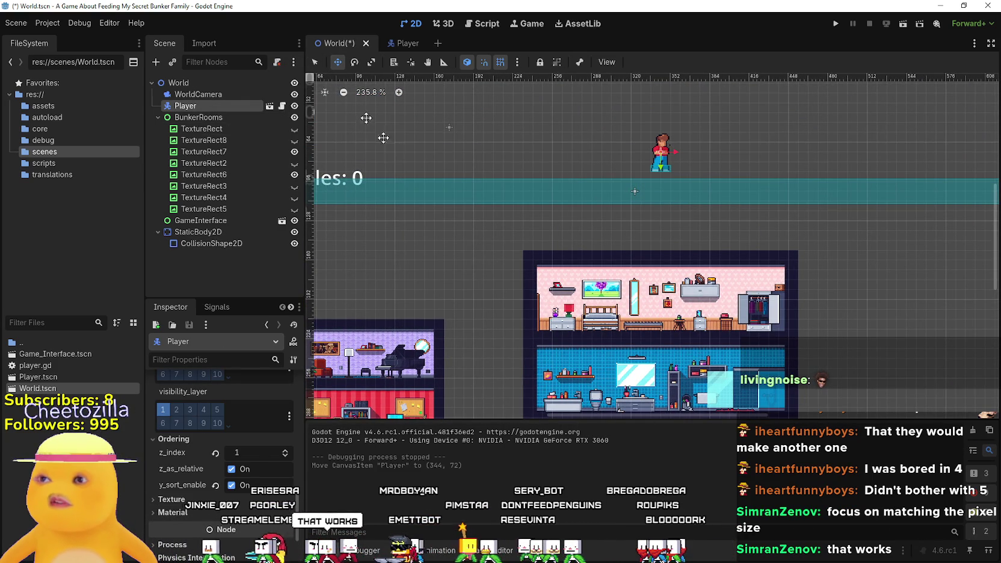
# - Lower the floor CollisionShape2D to (1, 48) onto the tall bunker's roof, then save and launch
pyautogui.click(314, 62)
pyautogui.moveTo(493, 191); pyautogui.dragTo(494, 251)
pyautogui.click(240, 111)
pyautogui.press('F5')
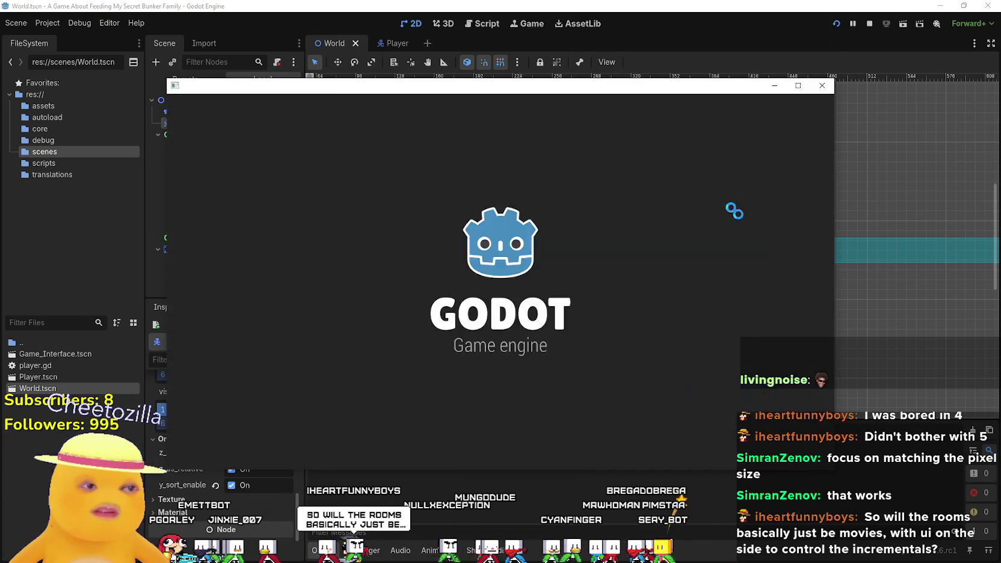
# - Walk the player left and right along the tall bunker's roof with the arrow keys
pyautogui.press('Left')
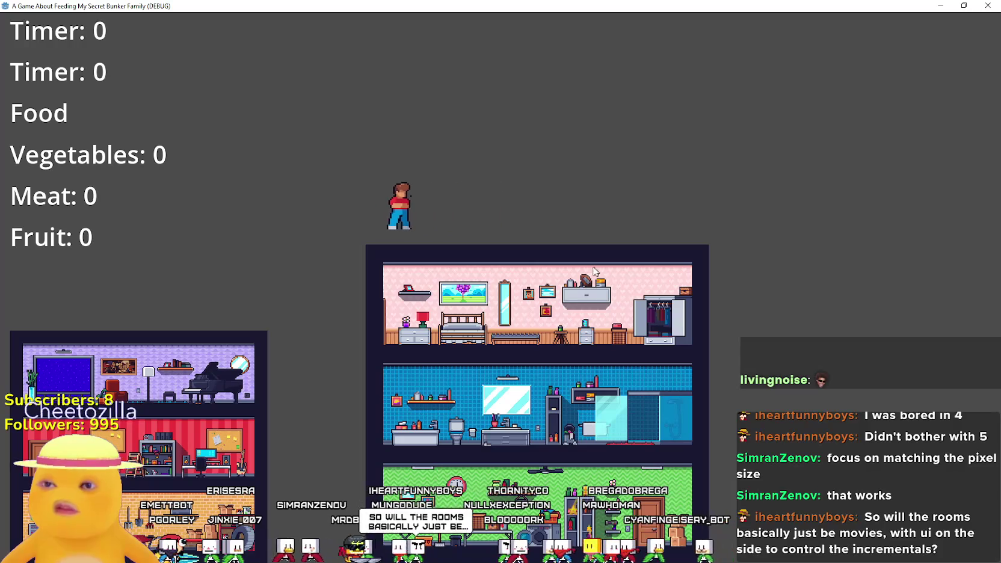
pyautogui.press('Right')
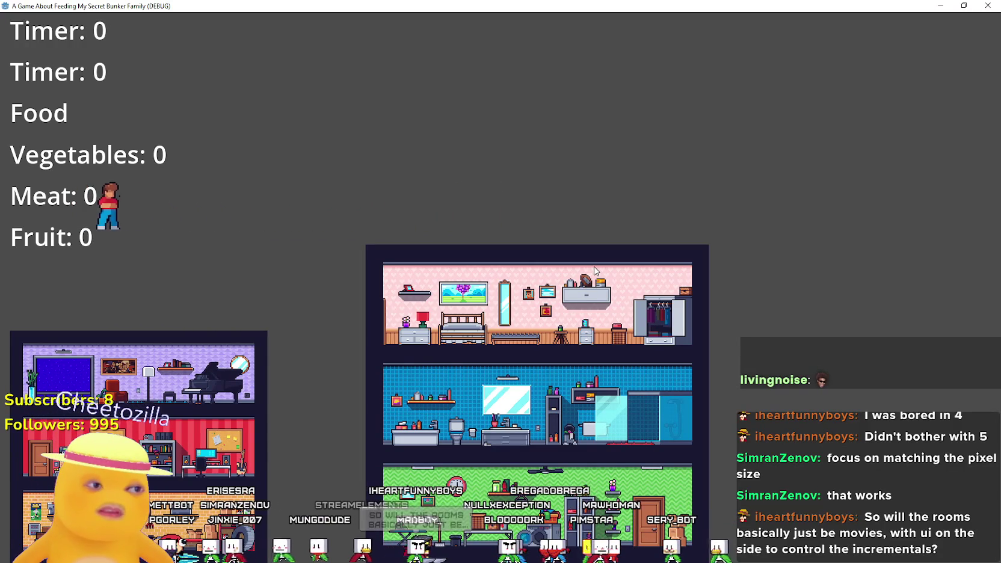
pyautogui.press('Right')
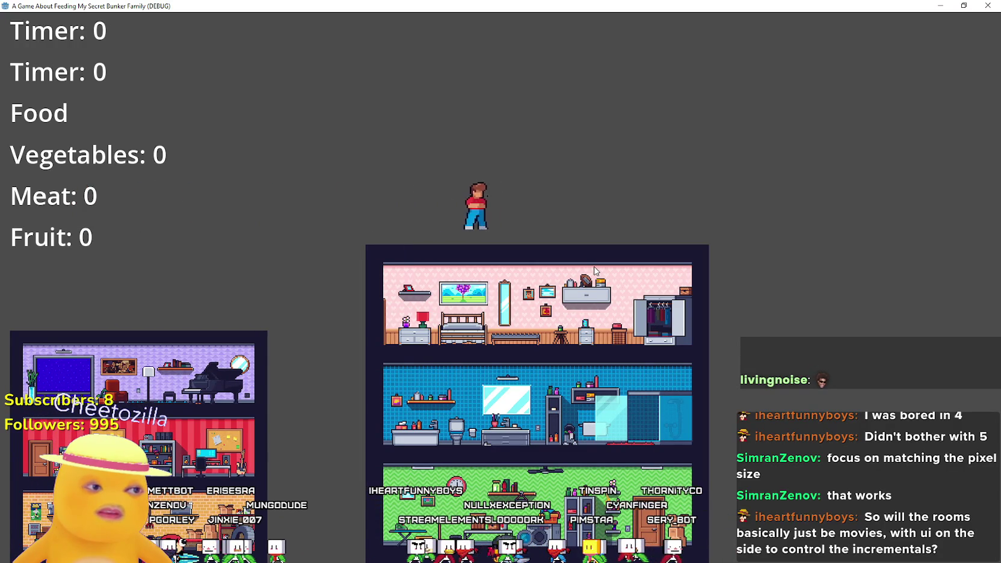
pyautogui.press('Right')
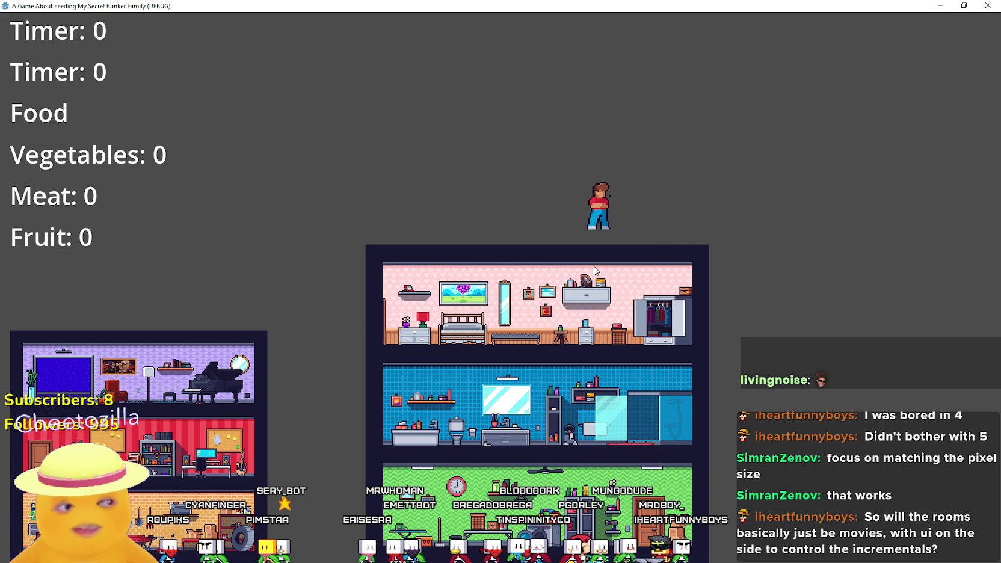
pyautogui.press('Left')
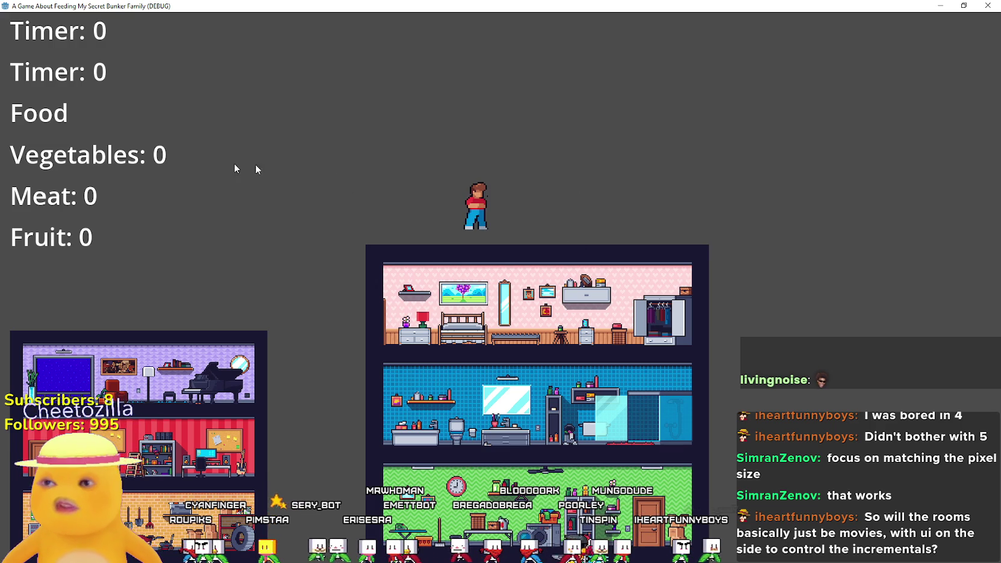
pyautogui.press('Left')
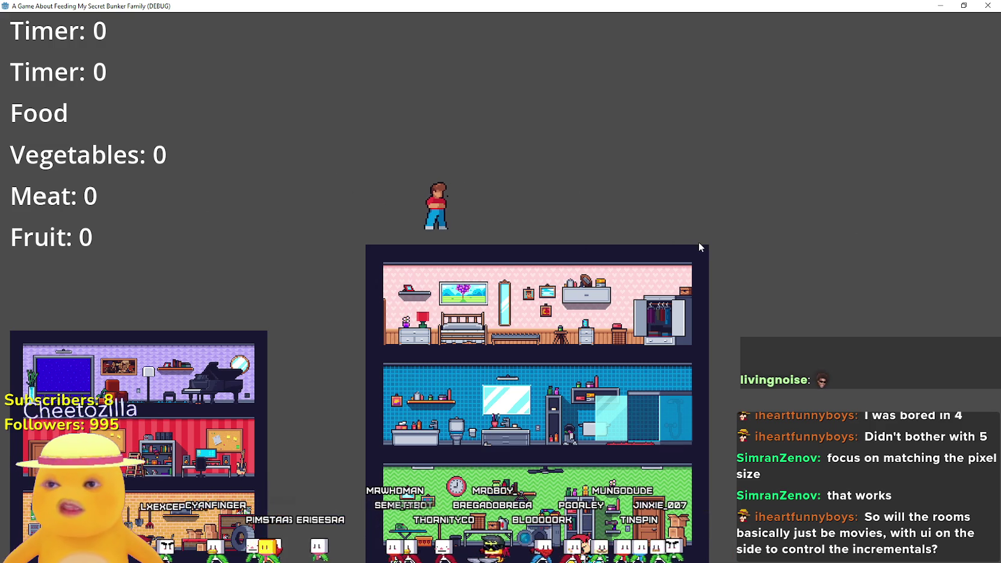
pyautogui.press('Right')
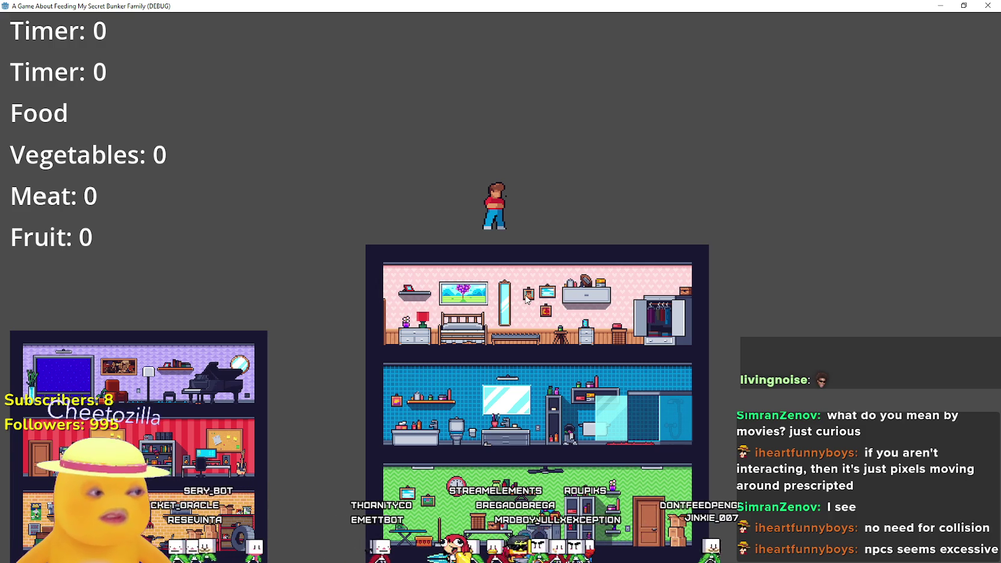
# - Walk the player left and right with A and D, jumping once while moving right
pyautogui.press('a')
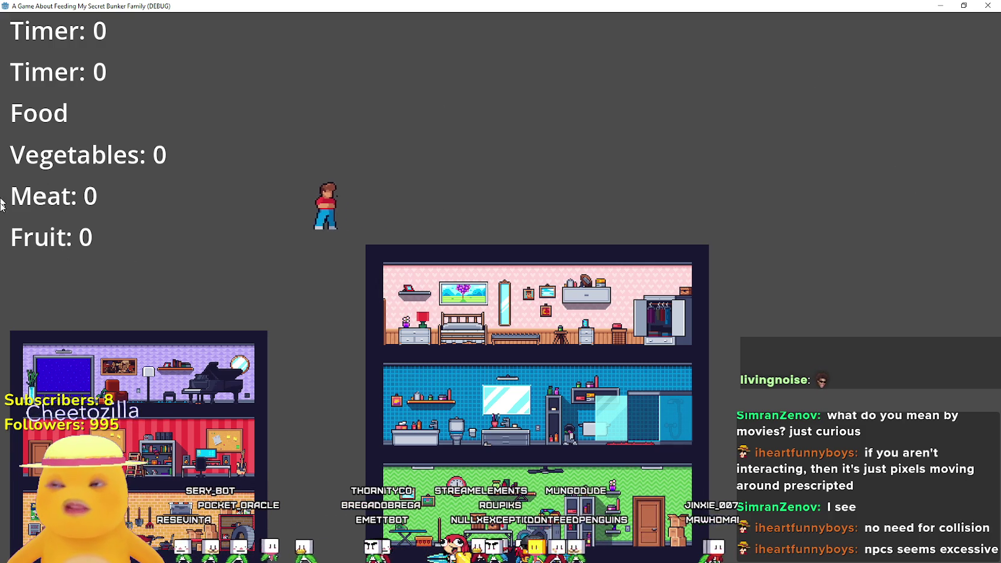
pyautogui.press('a')
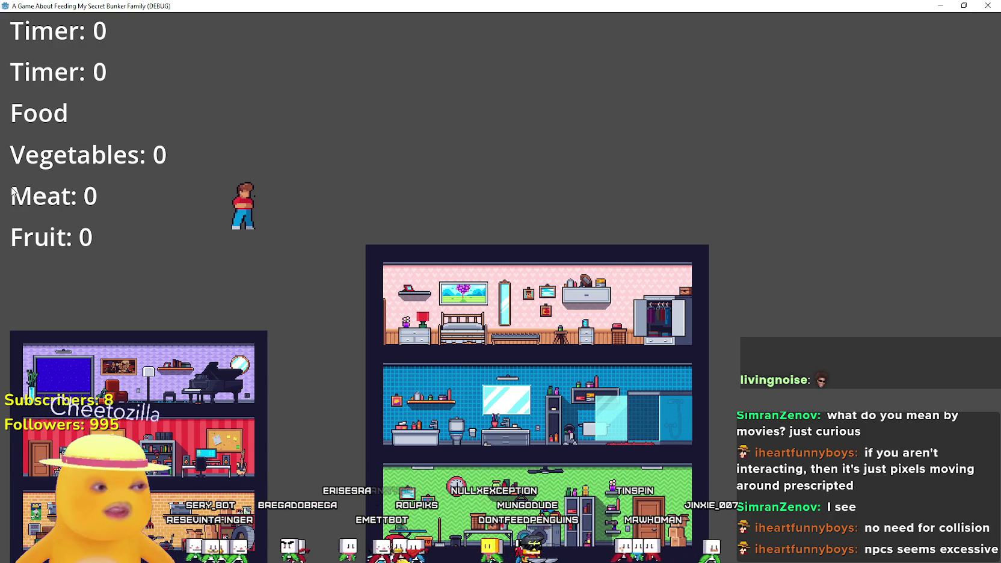
pyautogui.press('d')
pyautogui.press('a')
pyautogui.press('a')
pyautogui.press('d')
pyautogui.press('a')
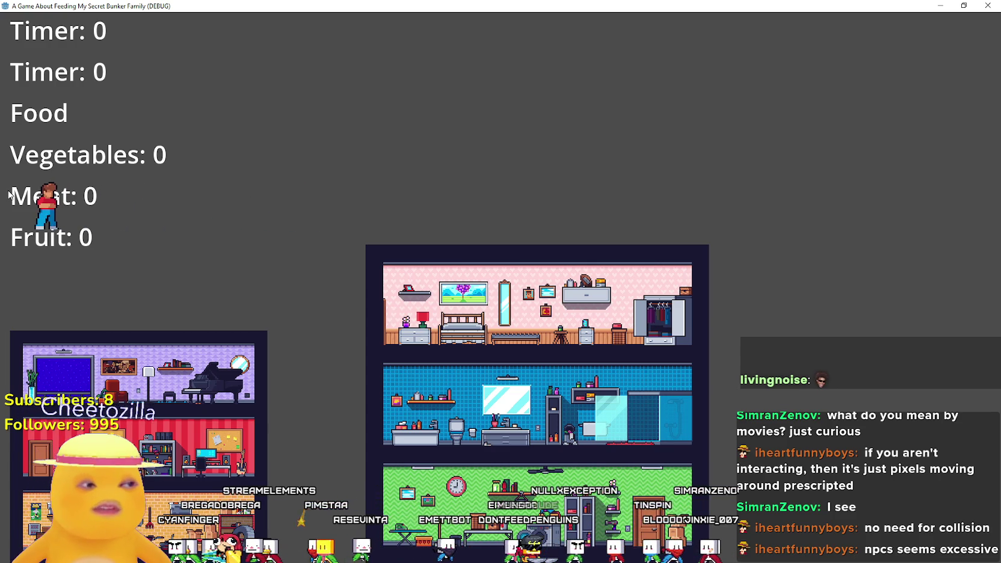
pyautogui.press('d')
pyautogui.press('space')
pyautogui.press('d')
pyautogui.press('d')
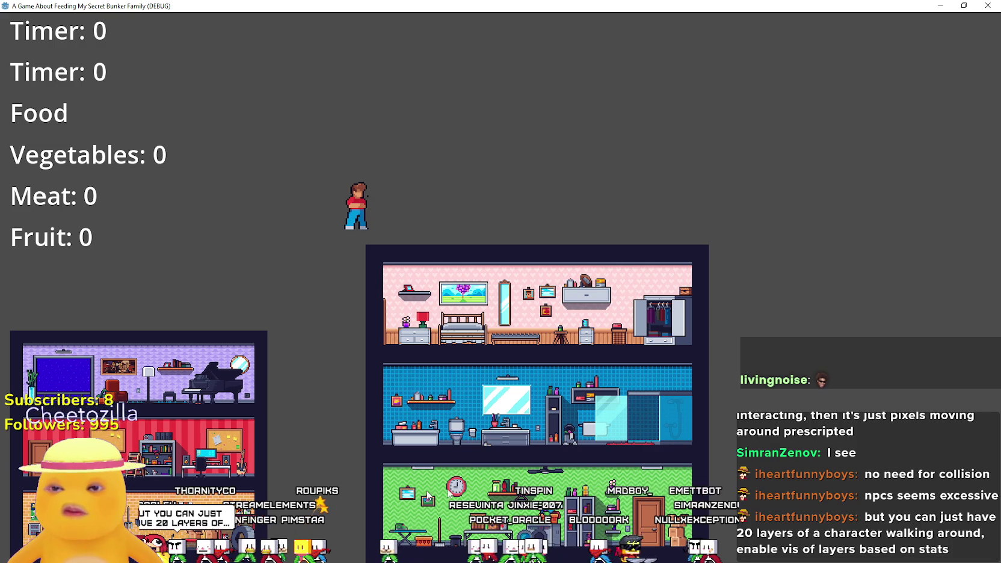
# - Step the player back and forth, jump in place, then walk left again
pyautogui.press('a')
pyautogui.press('d')
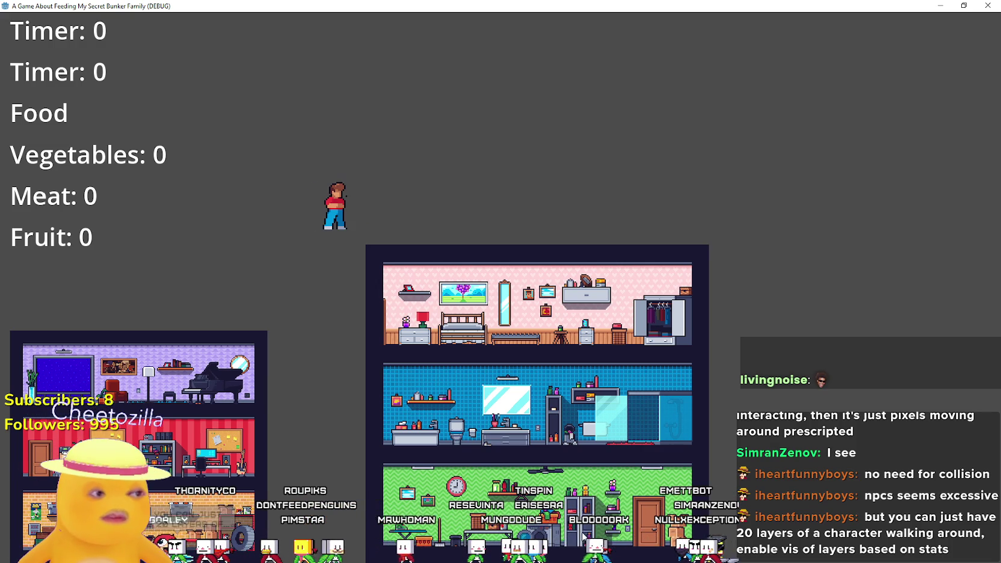
pyautogui.press('a')
pyautogui.press('d')
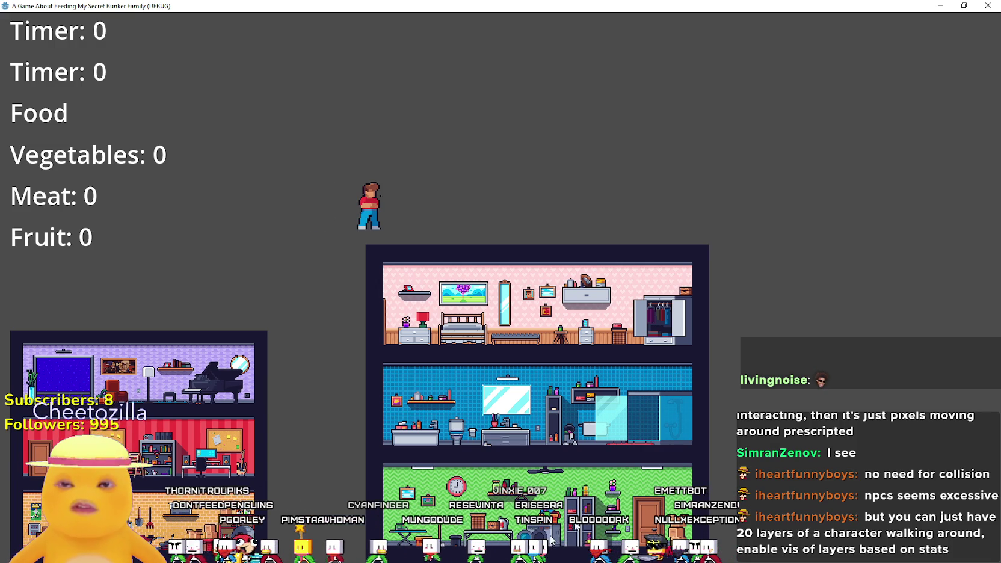
pyautogui.press('a')
pyautogui.press('a')
pyautogui.press('d')
pyautogui.press('d')
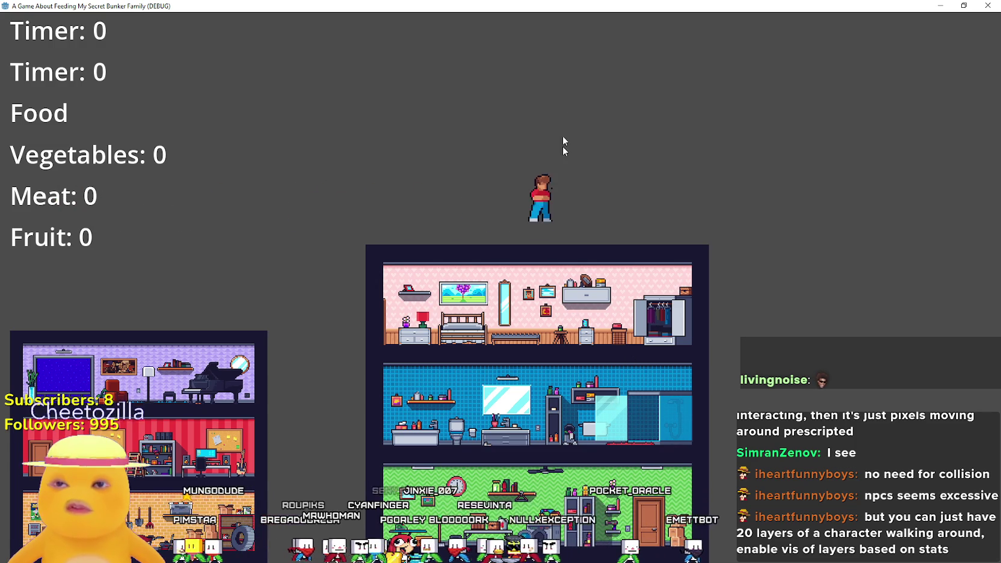
pyautogui.press('space')
pyautogui.press('d')
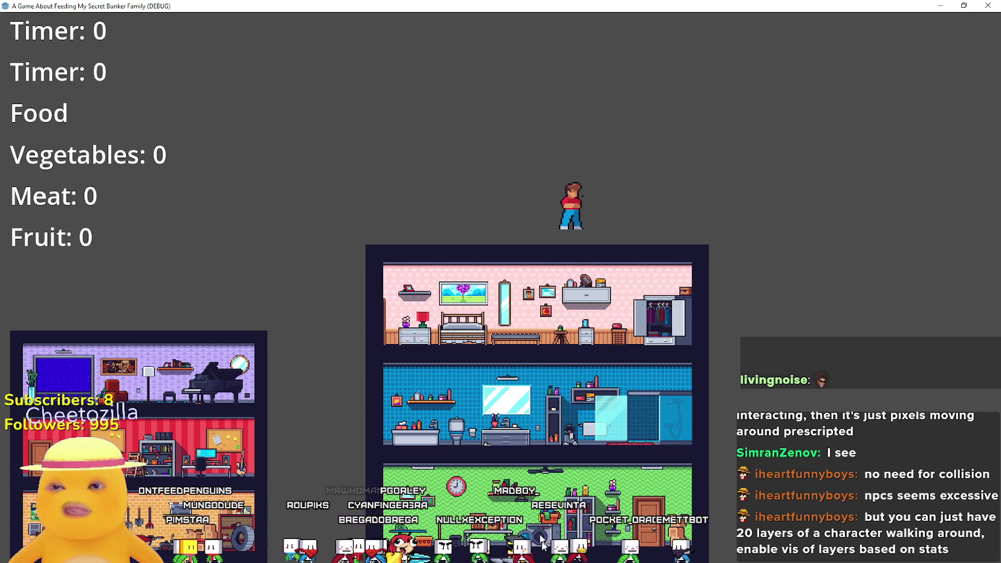
pyautogui.press('a')
pyautogui.press('d')
pyautogui.press('a')
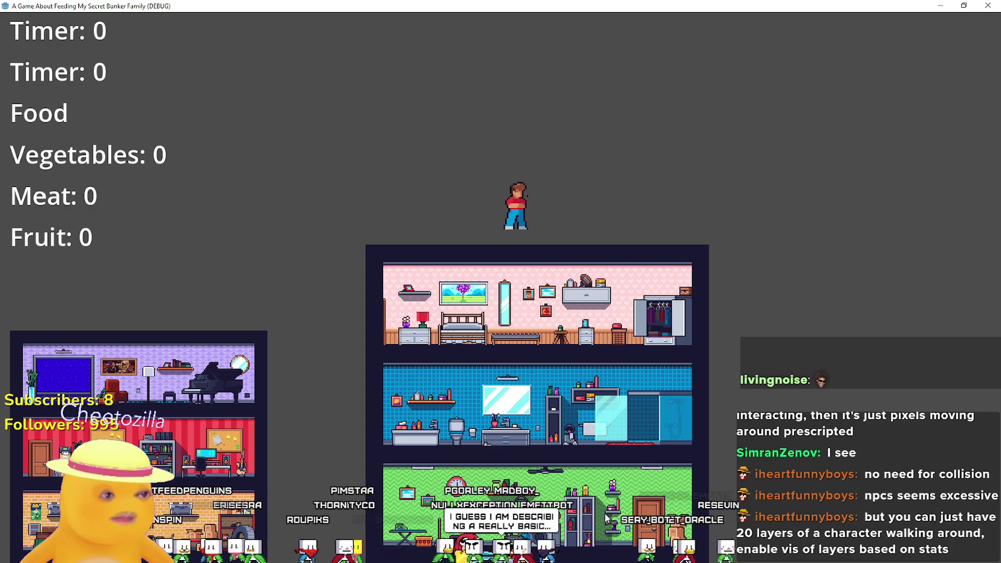
# - Hop the player repeatedly left and right, ending mid-air above the bunker roof
pyautogui.press('space')
pyautogui.press('d')
pyautogui.press('space')
pyautogui.press('space')
pyautogui.press('a')
pyautogui.press('space')
pyautogui.press('d')
pyautogui.press('space')
pyautogui.press('a')
pyautogui.press('a')
pyautogui.press('d')
pyautogui.press('a')
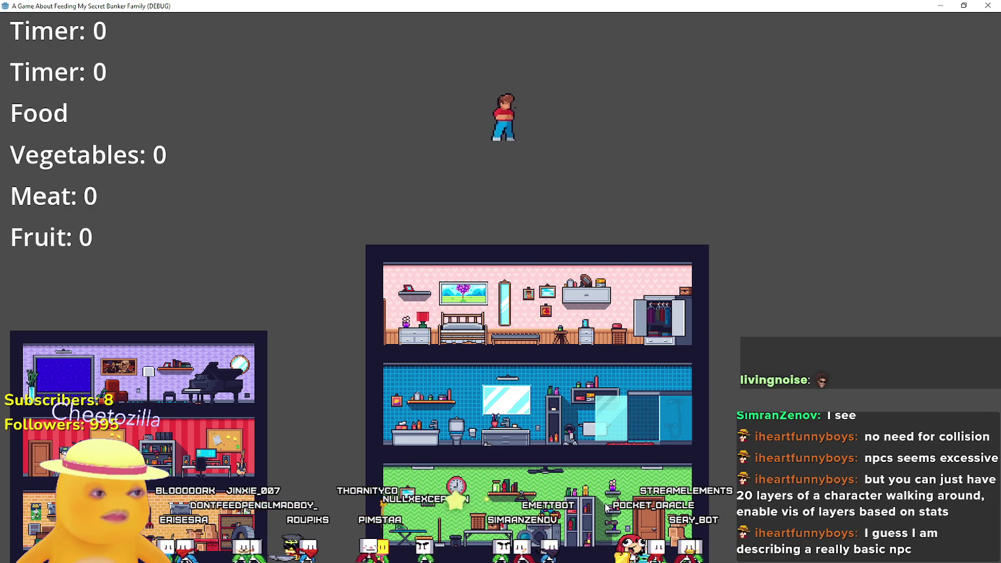
pyautogui.press('space')
pyautogui.press('d')
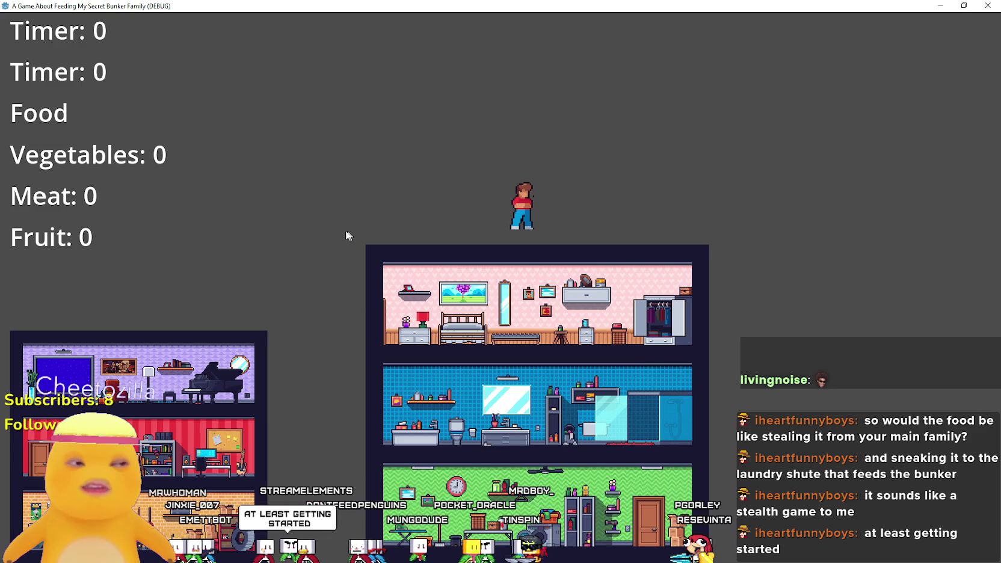
# - Walk and jump the player with the arrow keys, then bring up the Games.txt notes
pyautogui.press('Left')
pyautogui.press('Right')
pyautogui.press('Right')
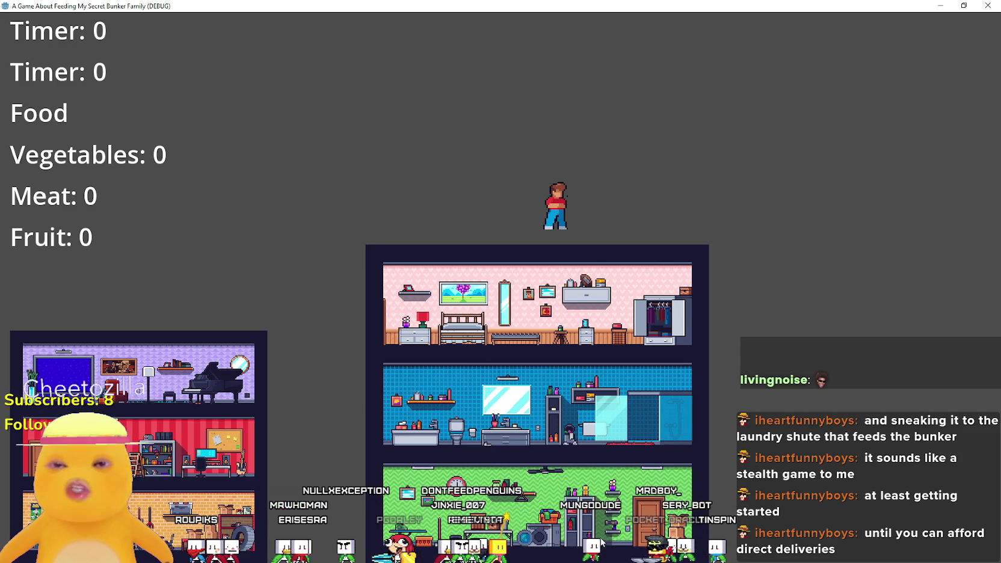
pyautogui.press('Right')
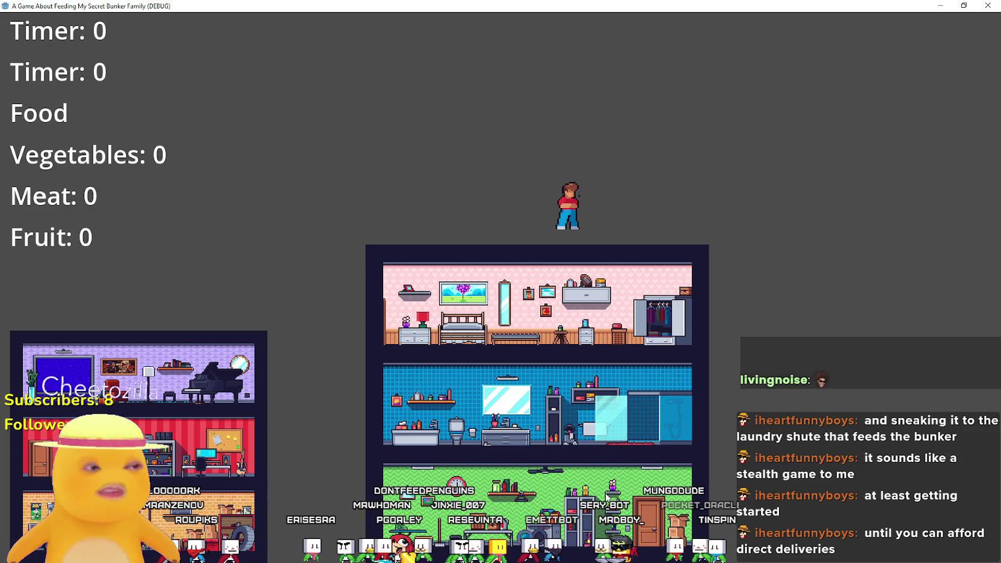
pyautogui.press('Up')
pyautogui.press('Left')
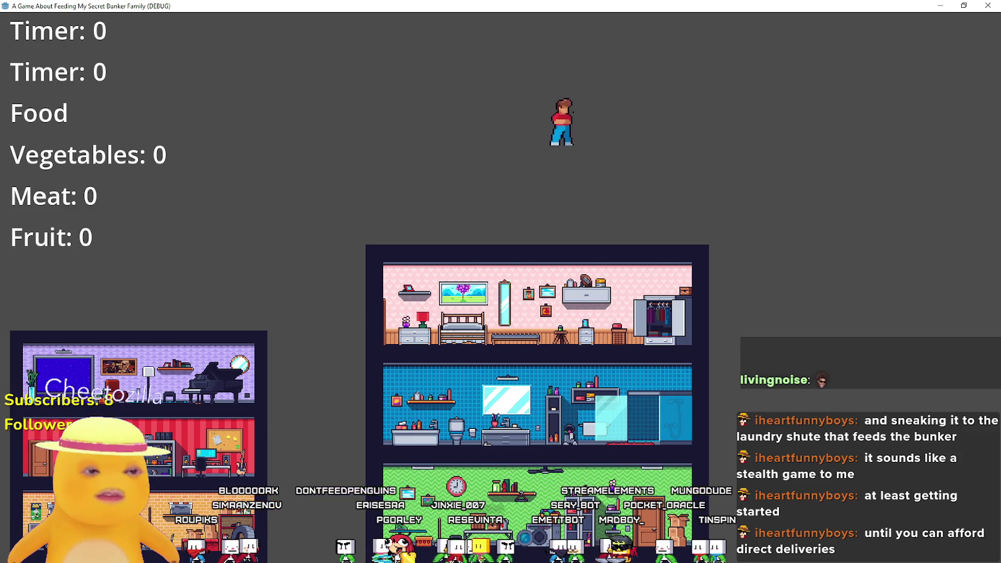
pyautogui.hotkey('alt', 'Tab')
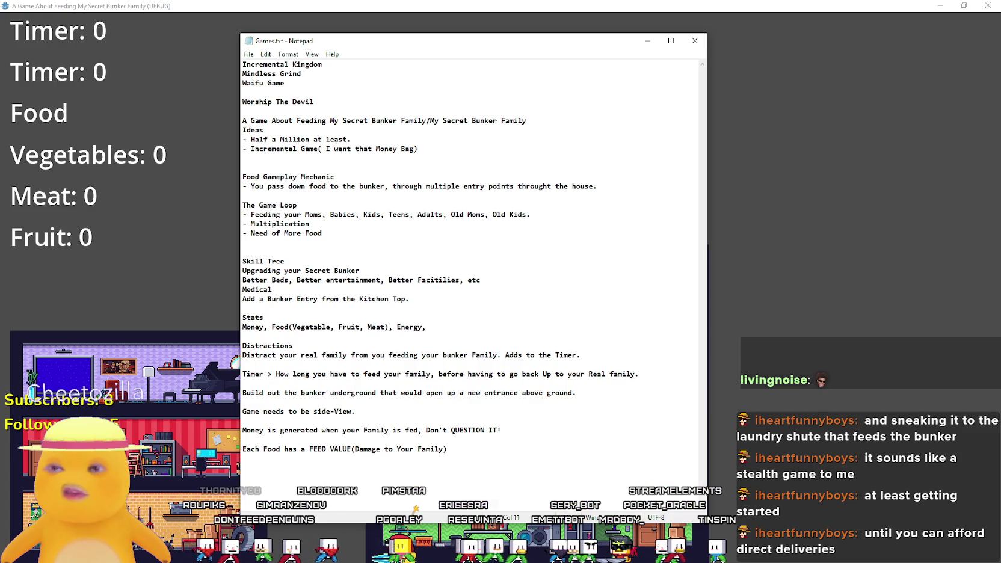
# - Add 'The House room types, connect to the Bunkers Room Types' to Games.txt, then return to the game
pyautogui.moveTo(357, 48); pyautogui.dragTo(550, 29)
pyautogui.write('The House')
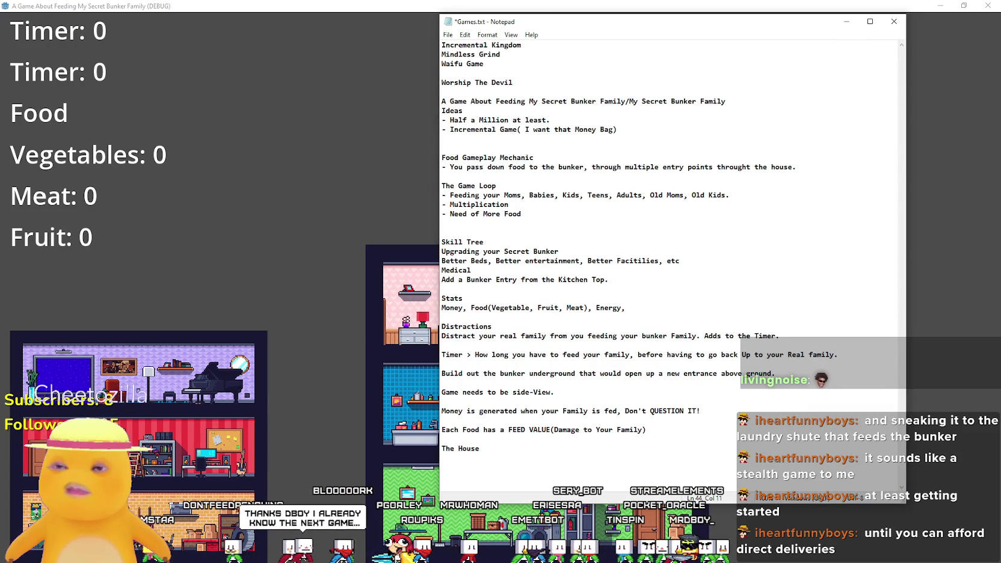
pyautogui.write('ro')
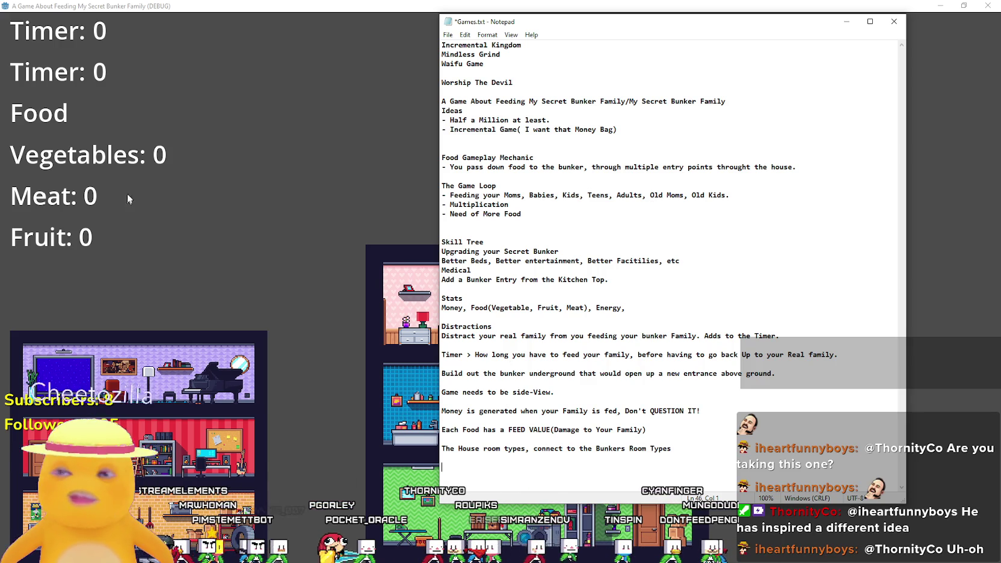
pyautogui.click(232, 239)
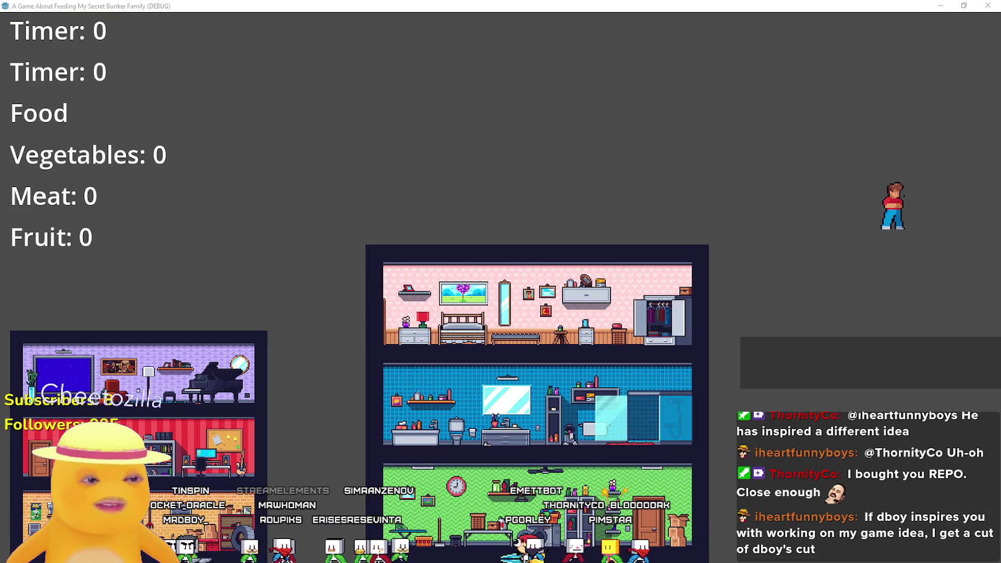
pyautogui.hotkey('alt', 'Tab')
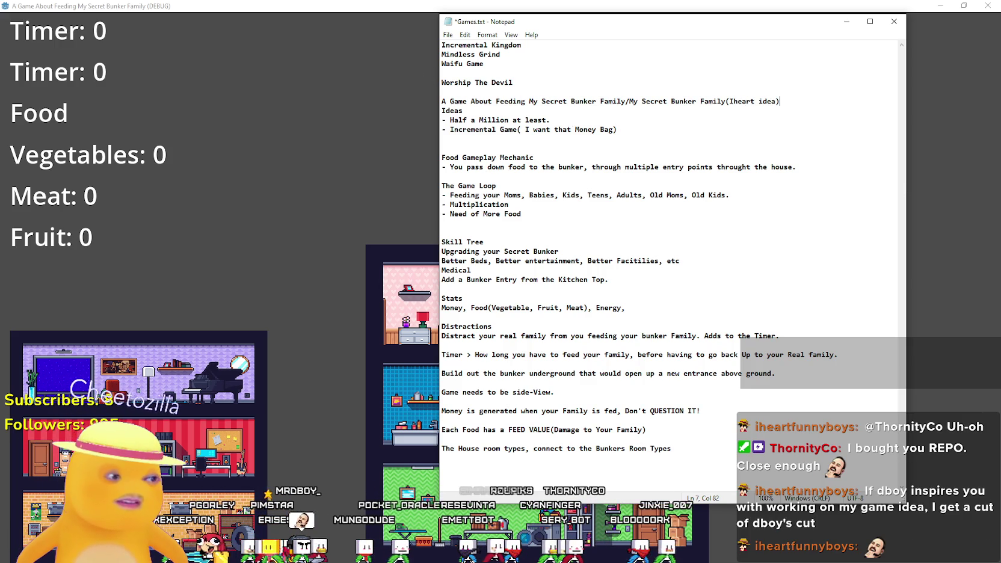
pyautogui.click(199, 163)
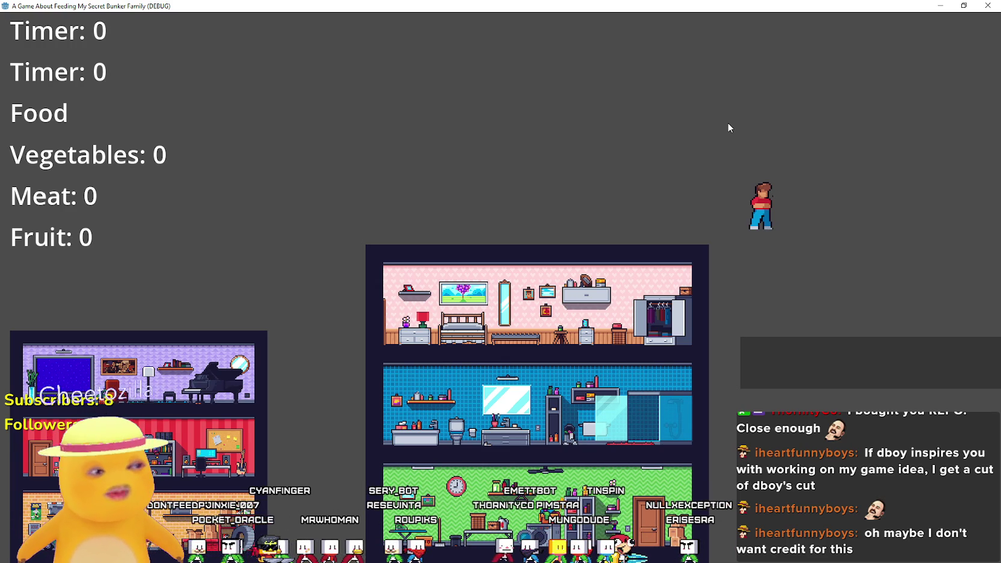
pyautogui.hotkey('alt', 'Tab')
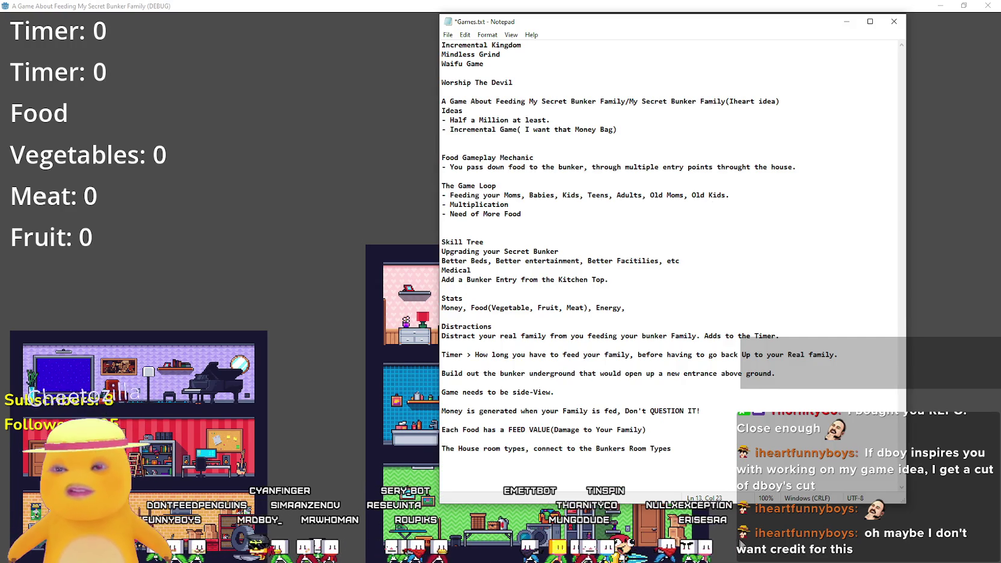
pyautogui.hotkey('alt', 'Tab')
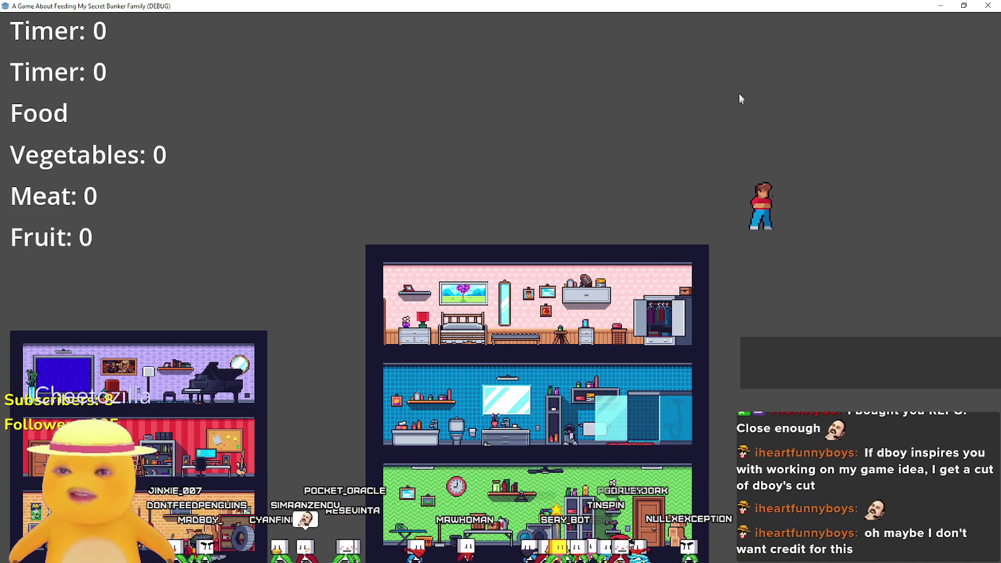
pyautogui.moveTo(668, 128)
pyautogui.mouseDown()
pyautogui.moveTo(672, 81)
pyautogui.moveTo(707, 23)
pyautogui.mouseUp()
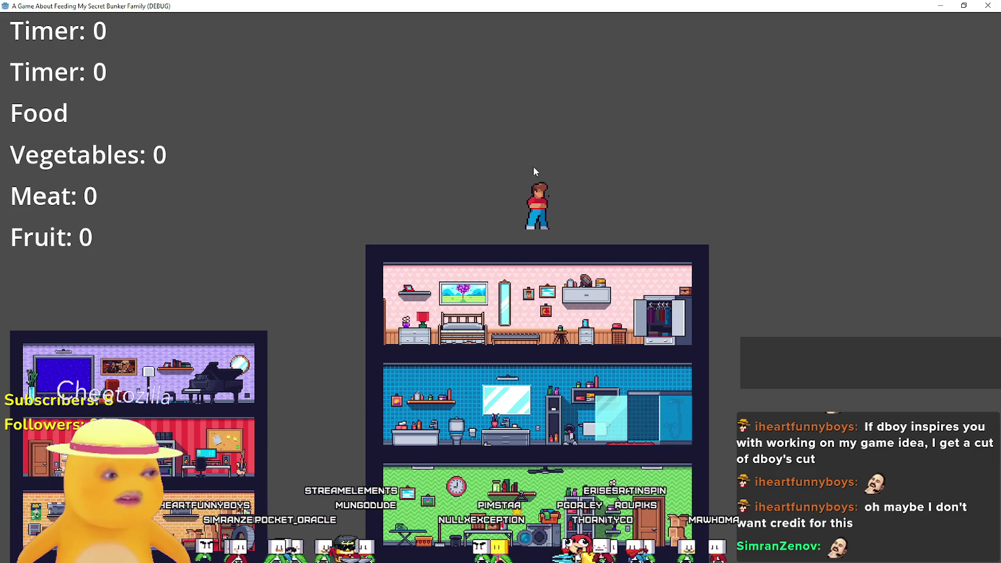
pyautogui.moveTo(534, 171); pyautogui.dragTo(537, 170)
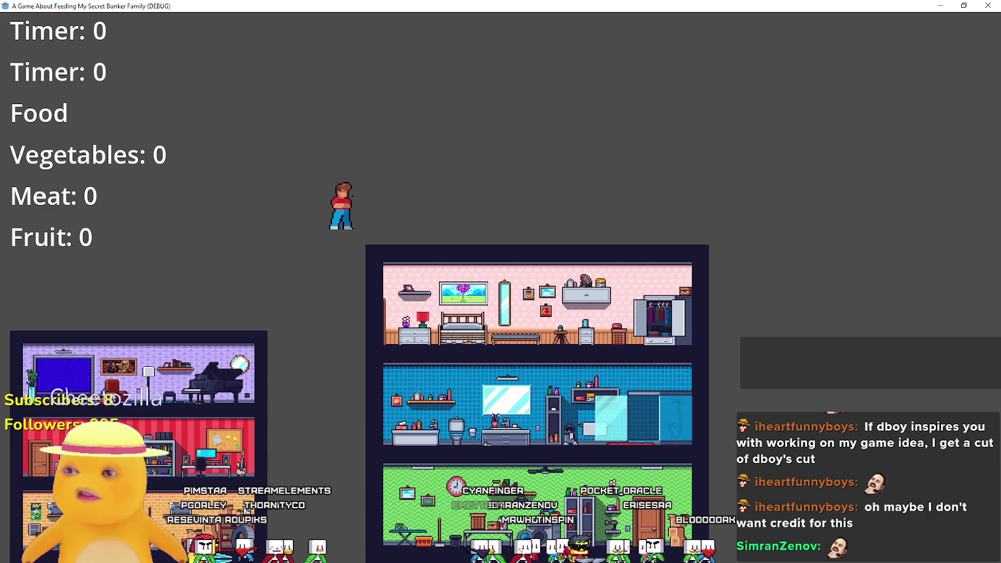
# - Walk the player left, then run and jump back and forth
pyautogui.press('Left')
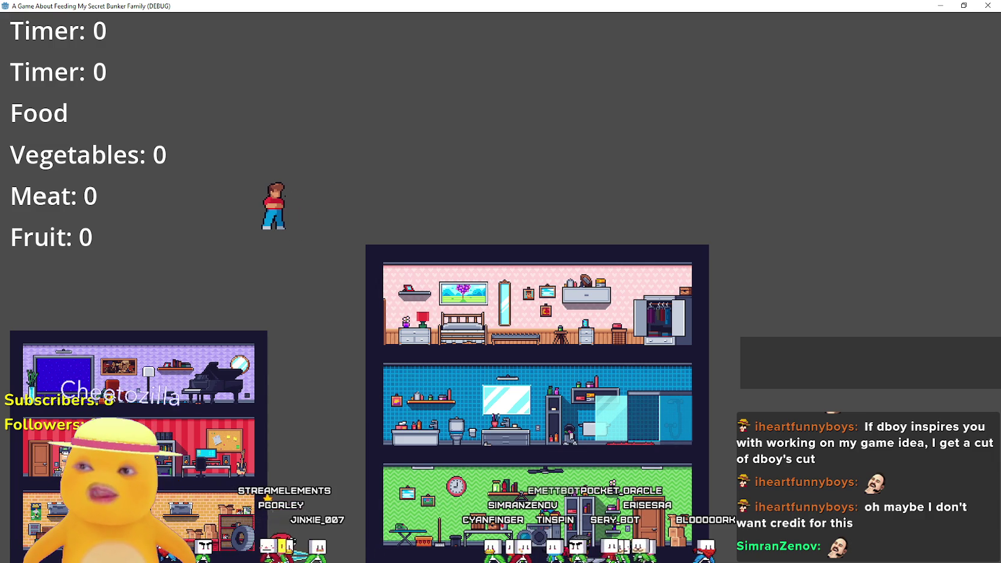
pyautogui.press('Left')
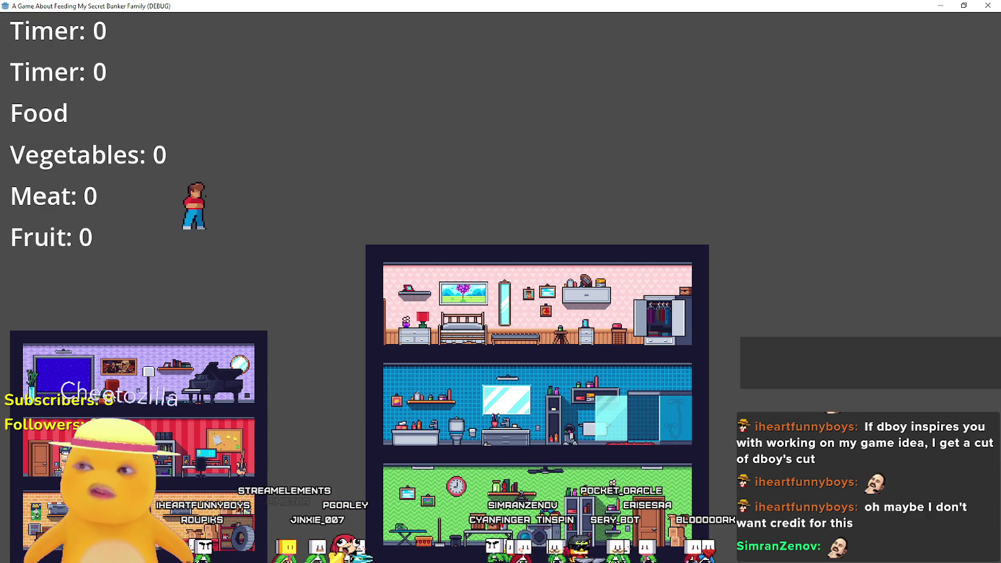
pyautogui.press('Right')
pyautogui.press('space')
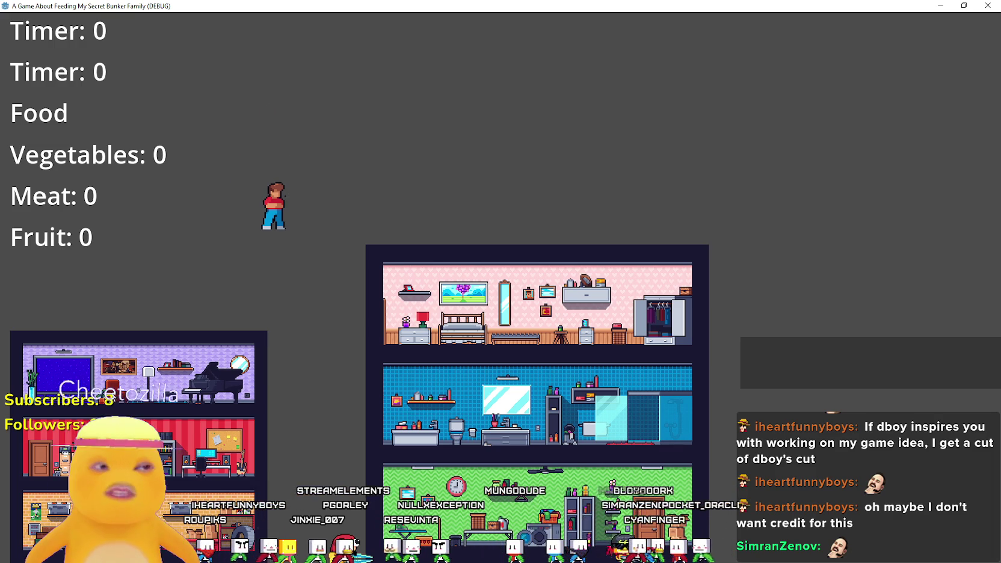
pyautogui.press('Left')
pyautogui.press('space')
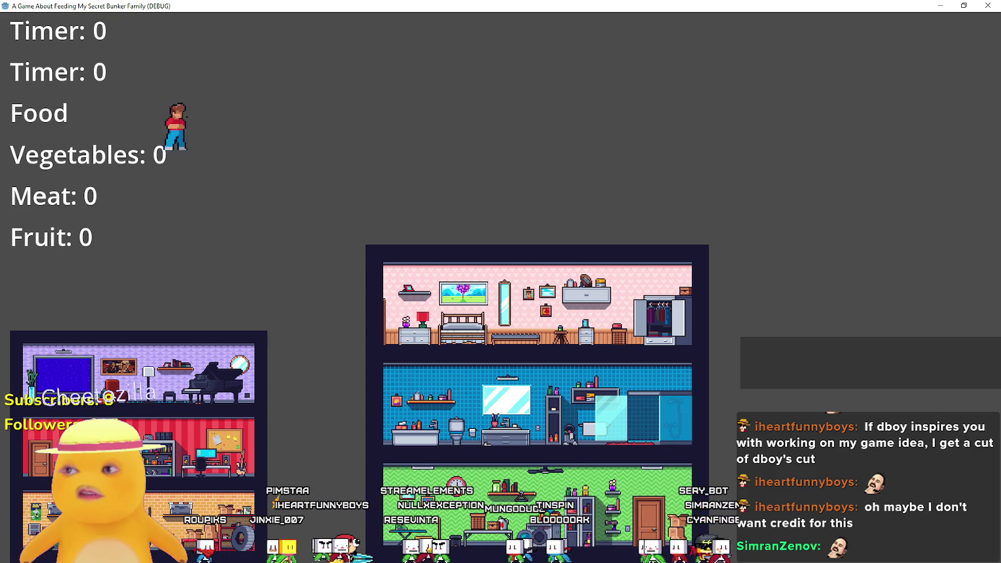
pyautogui.press('Right')
pyautogui.press('space')
# - Jump the player right, run far left, and jump back onto the bunker roof
pyautogui.press('Right')
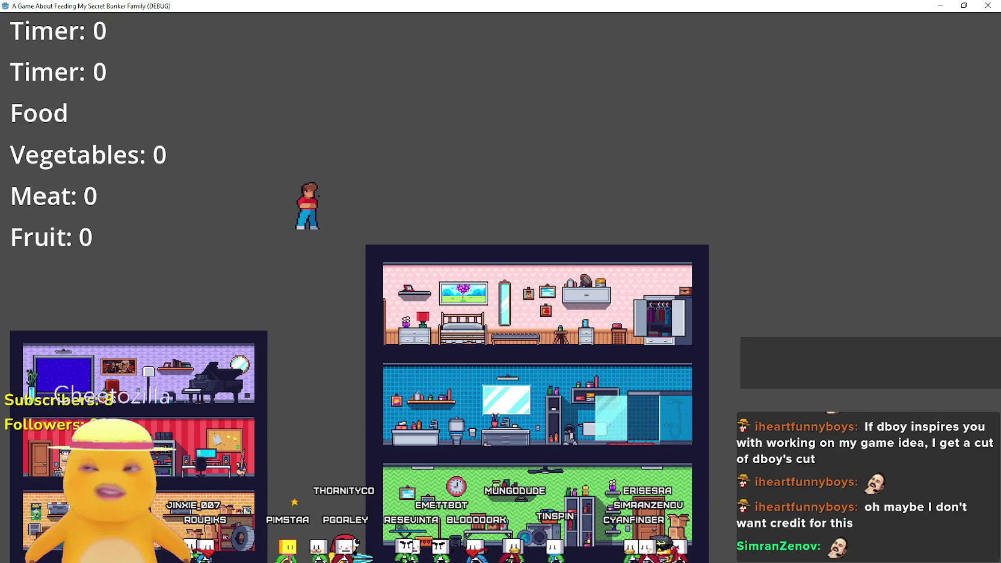
pyautogui.press('Right')
pyautogui.press('space')
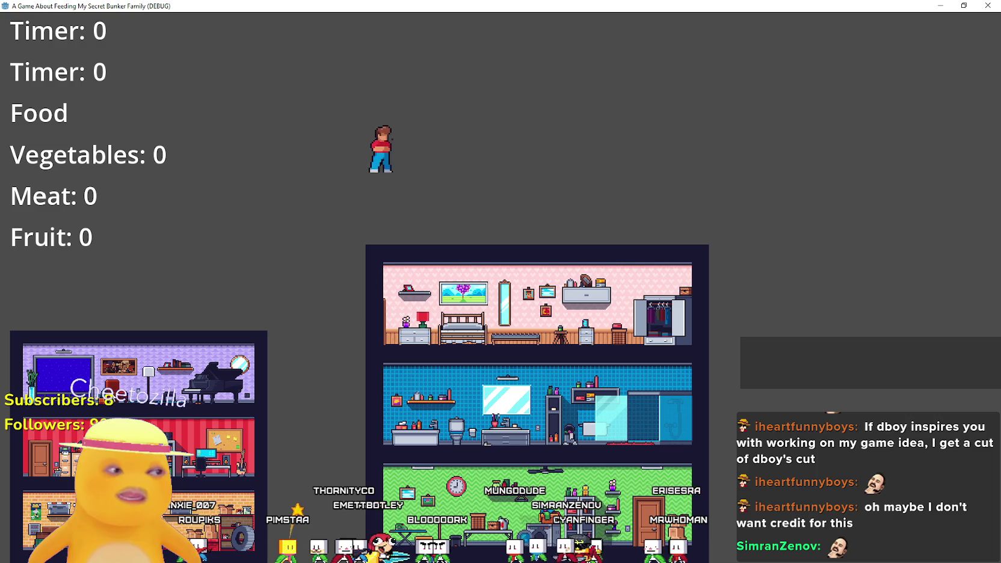
pyautogui.press('Left')
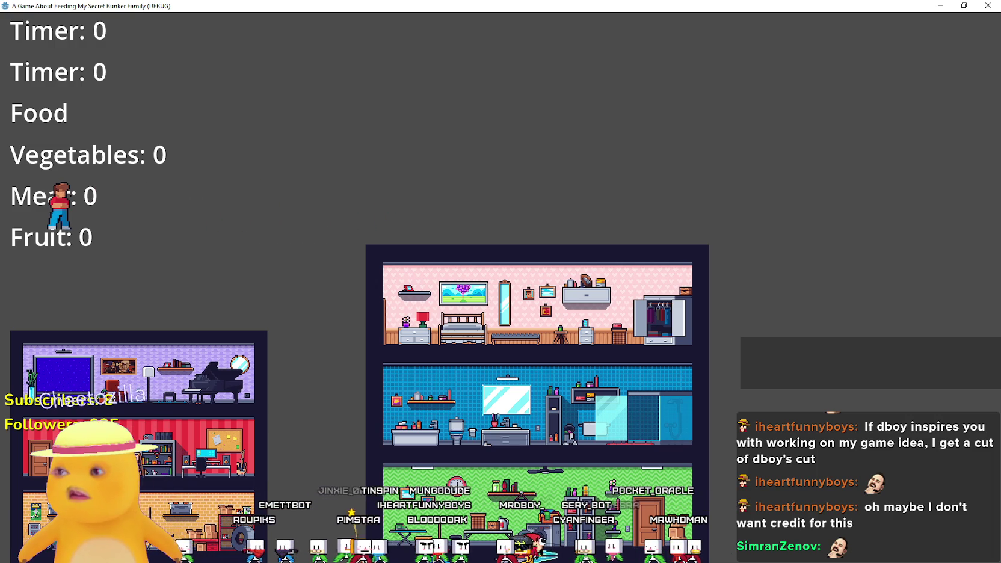
pyautogui.press('Right')
pyautogui.press('space')
pyautogui.press('space')
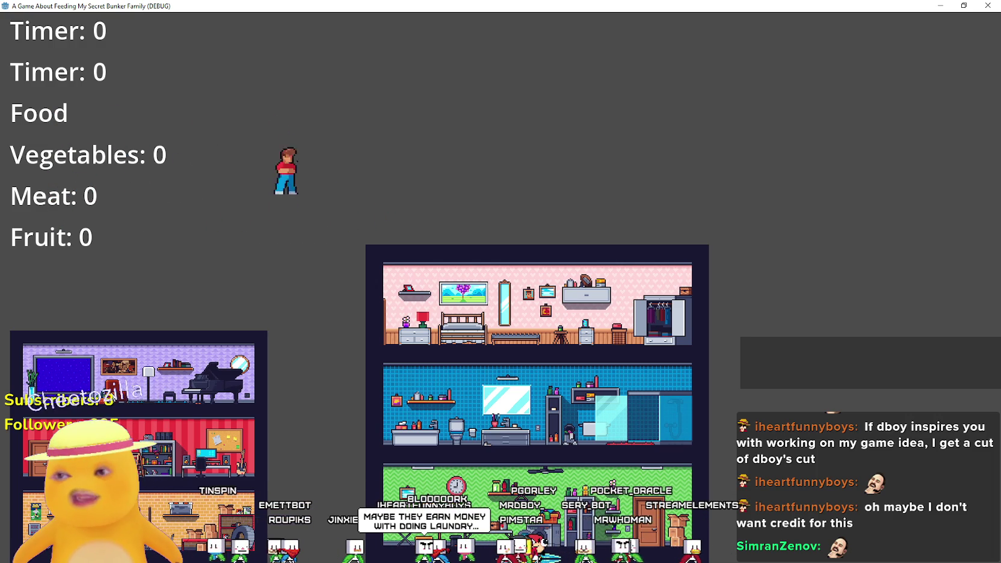
pyautogui.press('space')
pyautogui.press('Right')
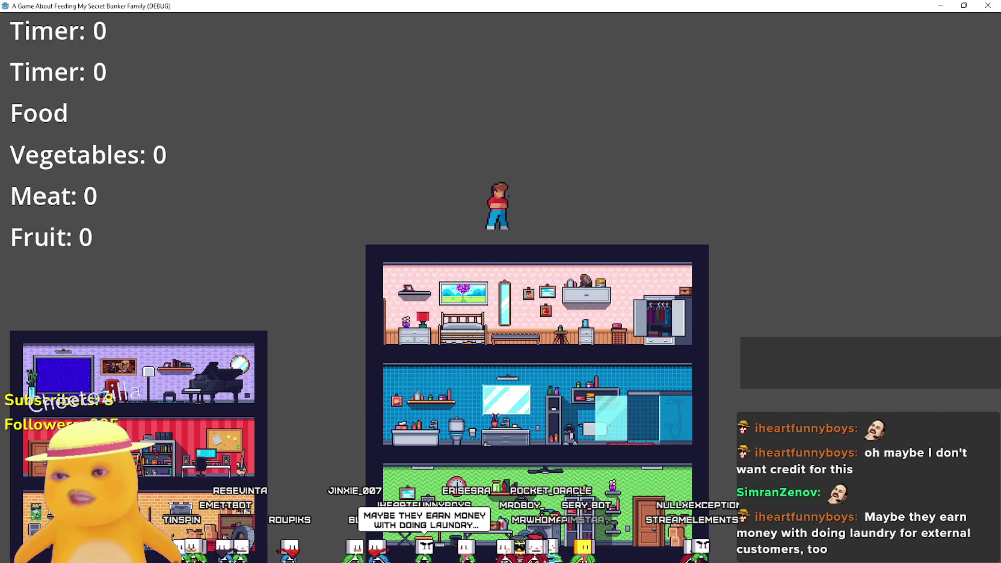
# - Walk left across the roof toward the Meat label, then jump twice rightward and hop left
pyautogui.press('Left')
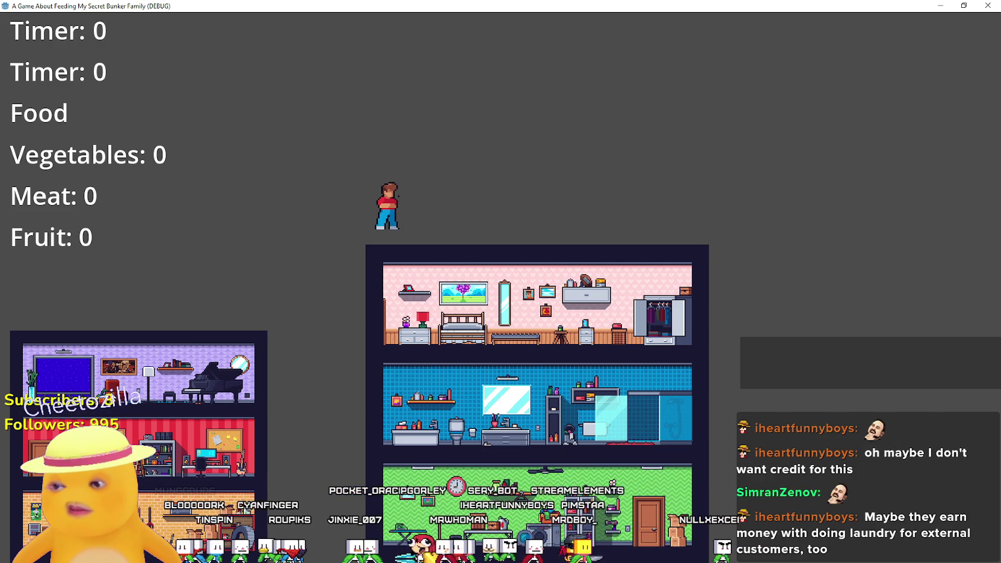
pyautogui.press('Left')
pyautogui.press('space')
pyautogui.press('Left')
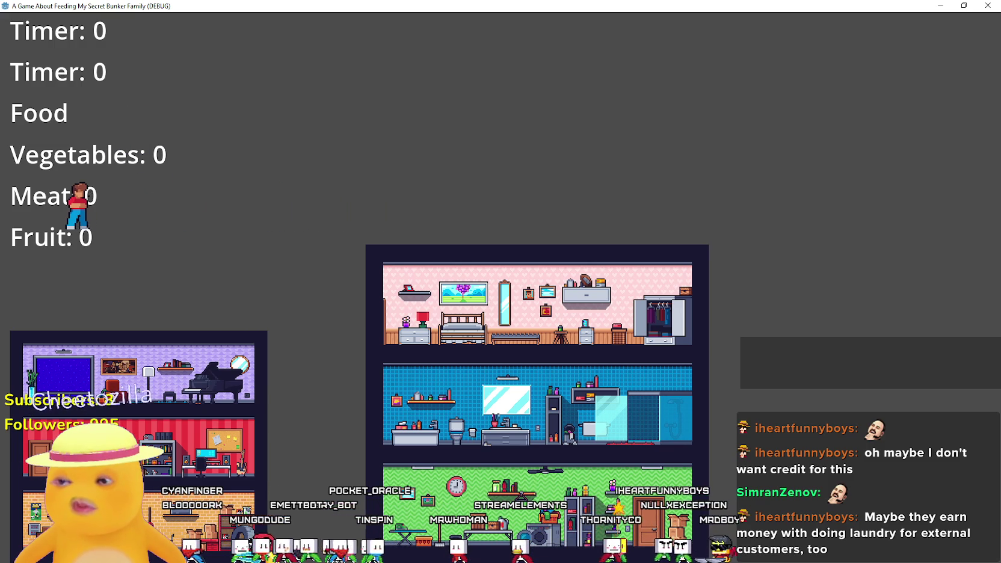
pyautogui.press('Right')
pyautogui.press('Right')
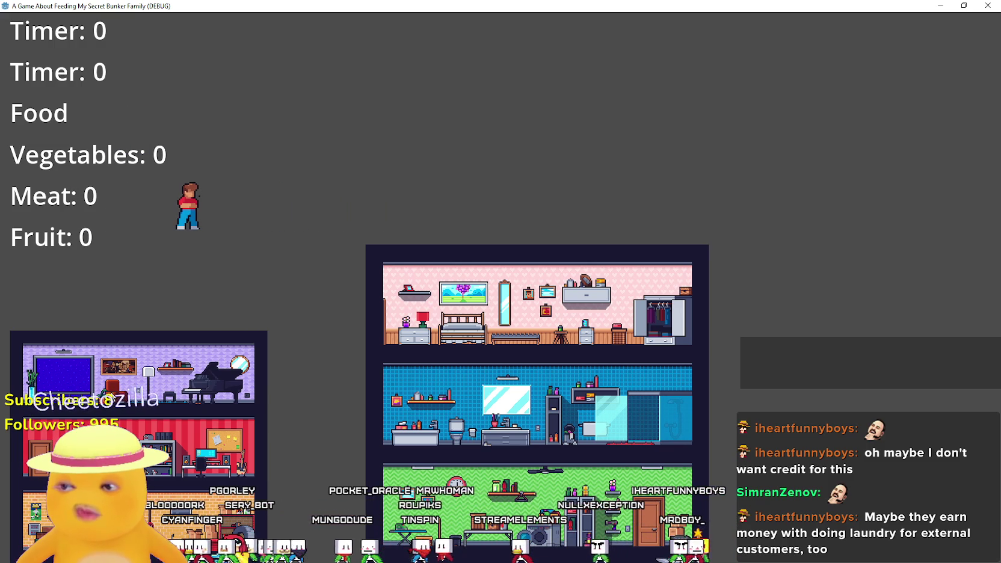
pyautogui.press('space')
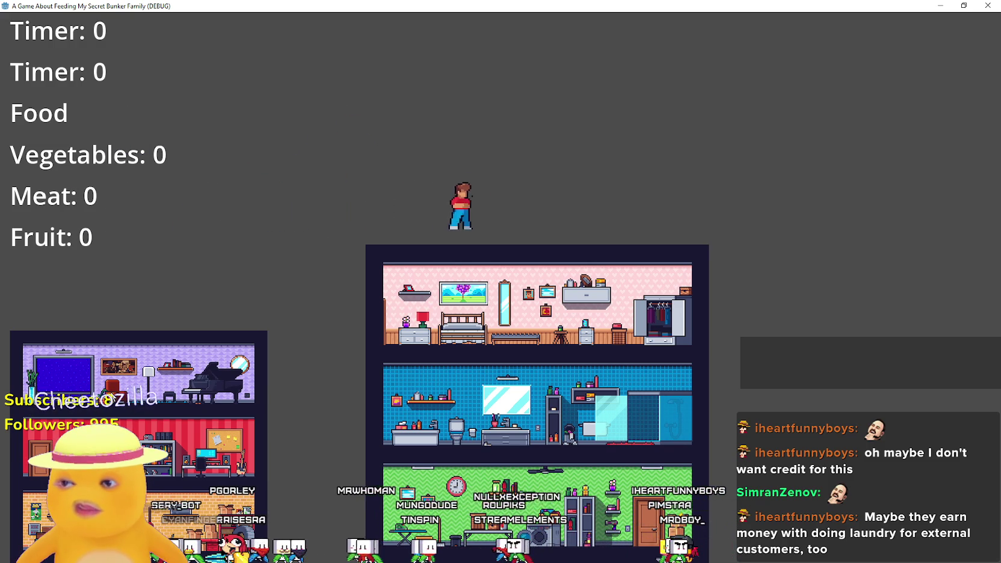
pyautogui.press('space')
pyautogui.press('Left')
pyautogui.press('space')
# - Run and jump the player left and right, finishing by moving right off the ledge
pyautogui.press('space')
pyautogui.press('Right')
pyautogui.press('space')
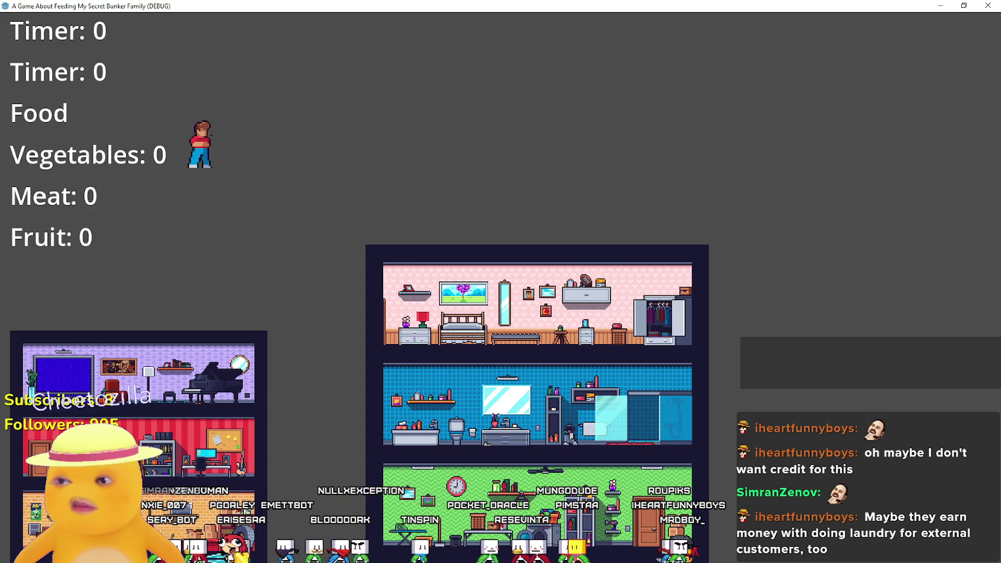
pyautogui.press('space')
pyautogui.press('Left')
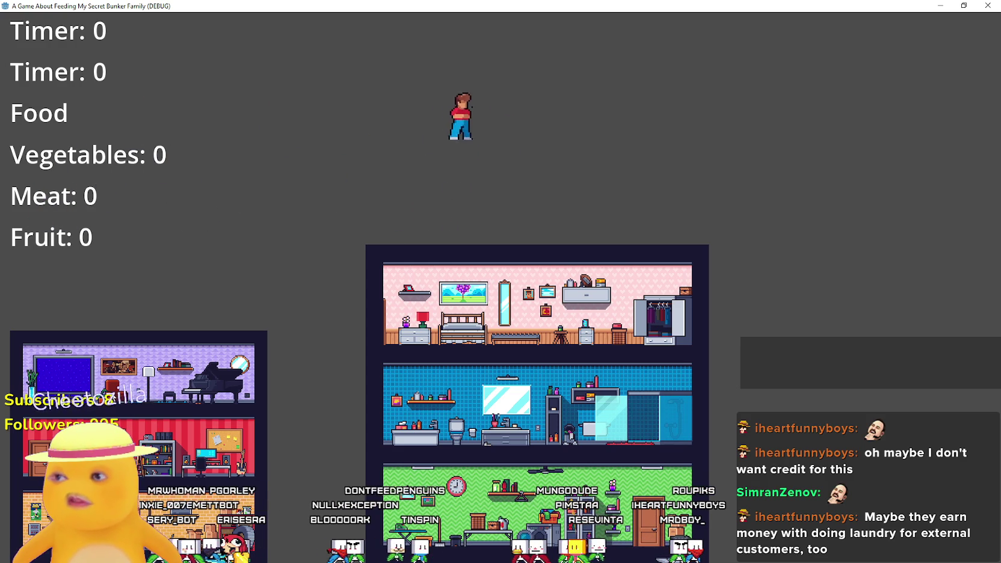
pyautogui.press('space')
pyautogui.press('space')
pyautogui.press('Right')
pyautogui.press('space')
pyautogui.press('space')
pyautogui.press('space')
pyautogui.press('Left')
pyautogui.press('space')
pyautogui.press('space')
pyautogui.press('Right')
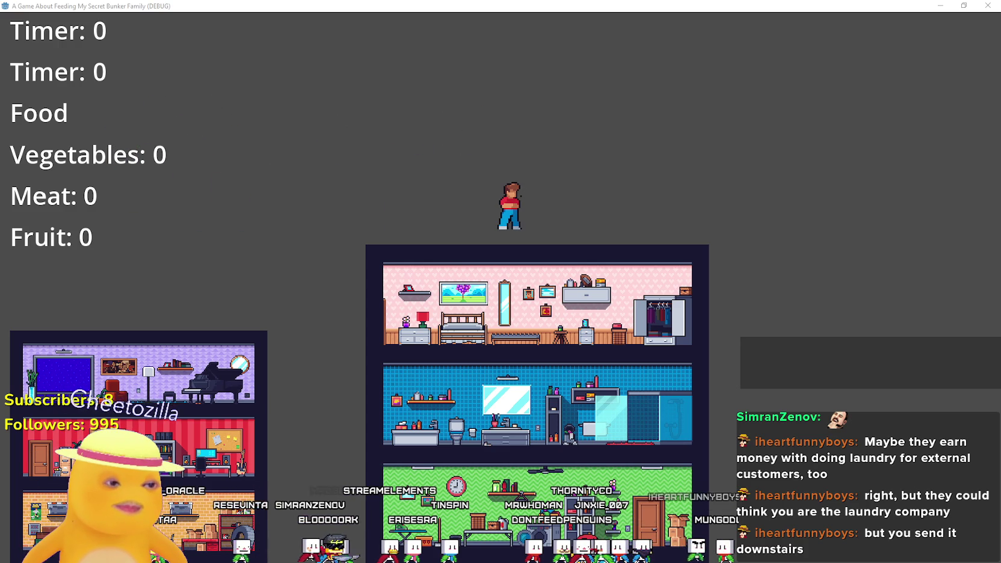
# - Stop the game with F8 and switch to the browser showing Google Images results
pyautogui.press('F8')
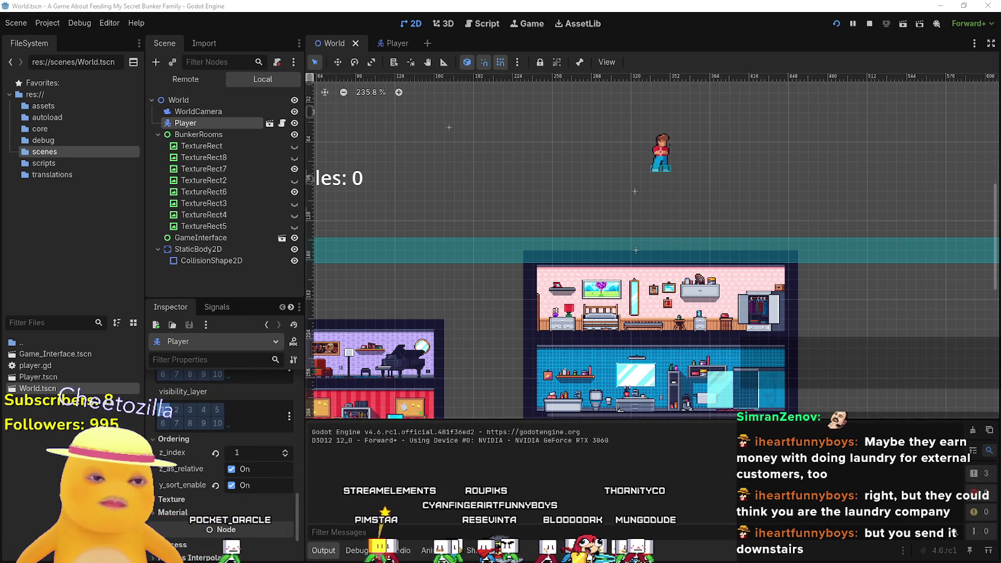
pyautogui.hotkey('alt', 'Tab')
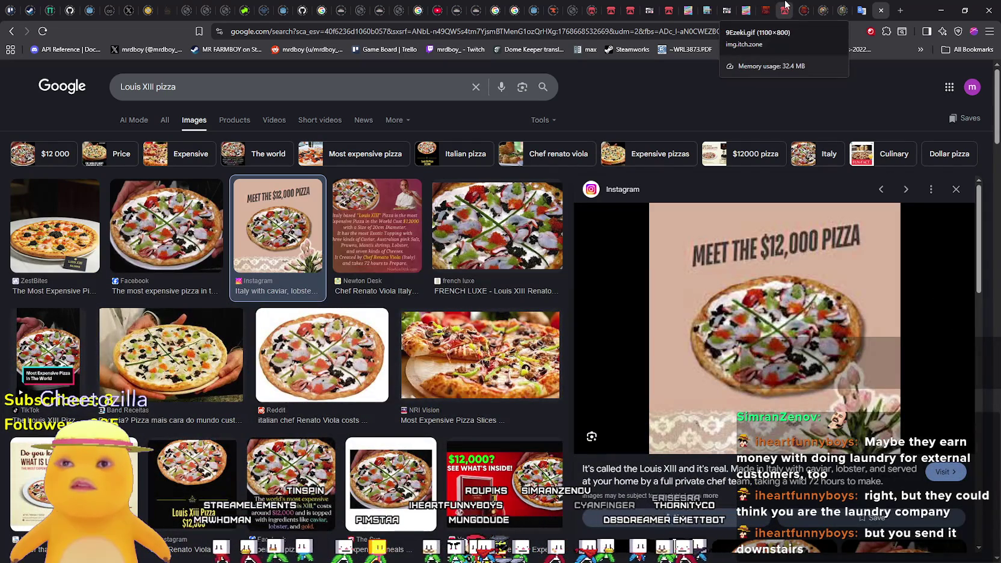
# - From the Character Animation Asset Pack page, open and scroll the full list of Mucho Pixels assets
pyautogui.click(744, 6)
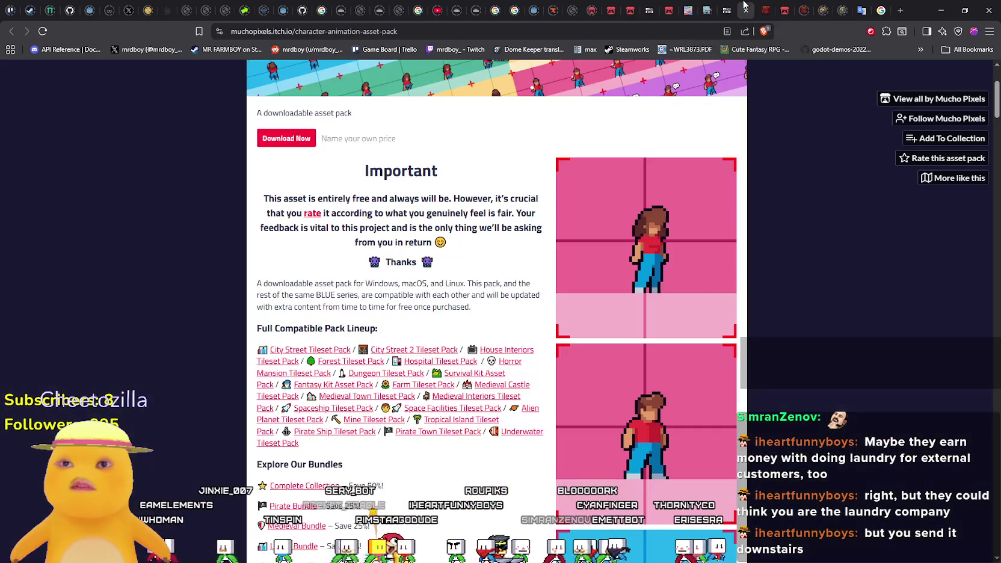
pyautogui.scroll(3, 541, 328)
pyautogui.click(937, 100)
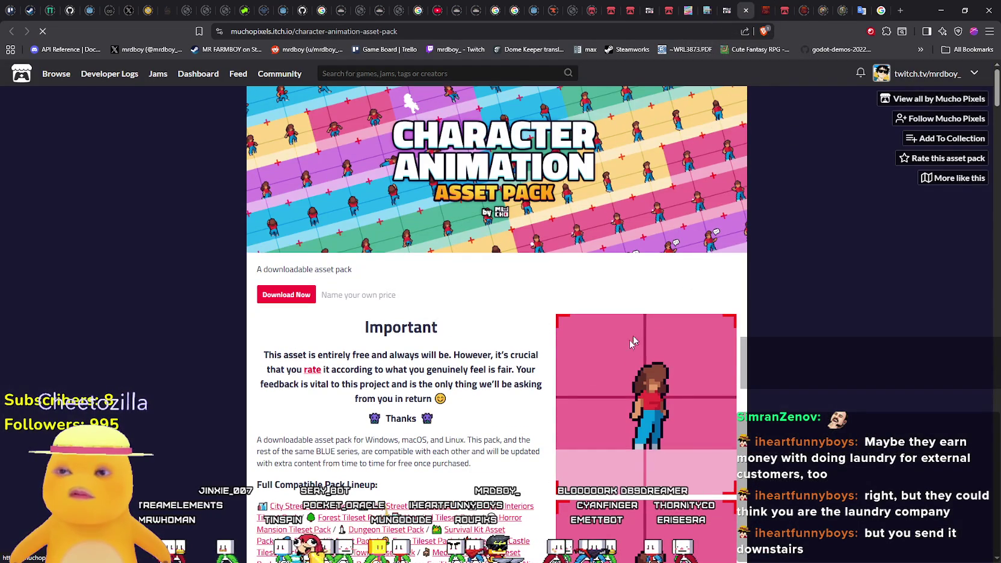
pyautogui.scroll(-10, 475, 421)
pyautogui.scroll(-8, 429, 385)
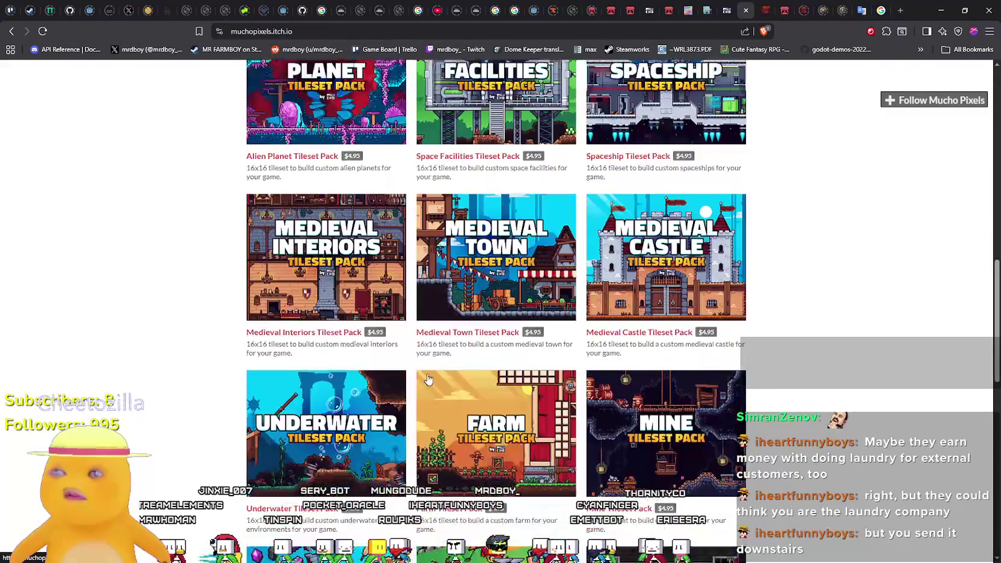
pyautogui.scroll(-2, 431, 372)
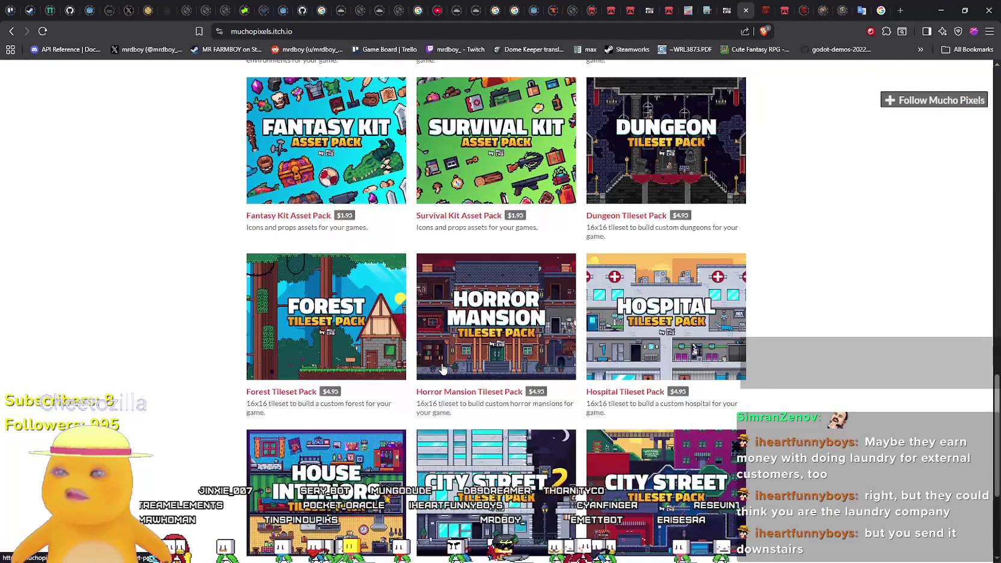
pyautogui.scroll(-4, 761, 428)
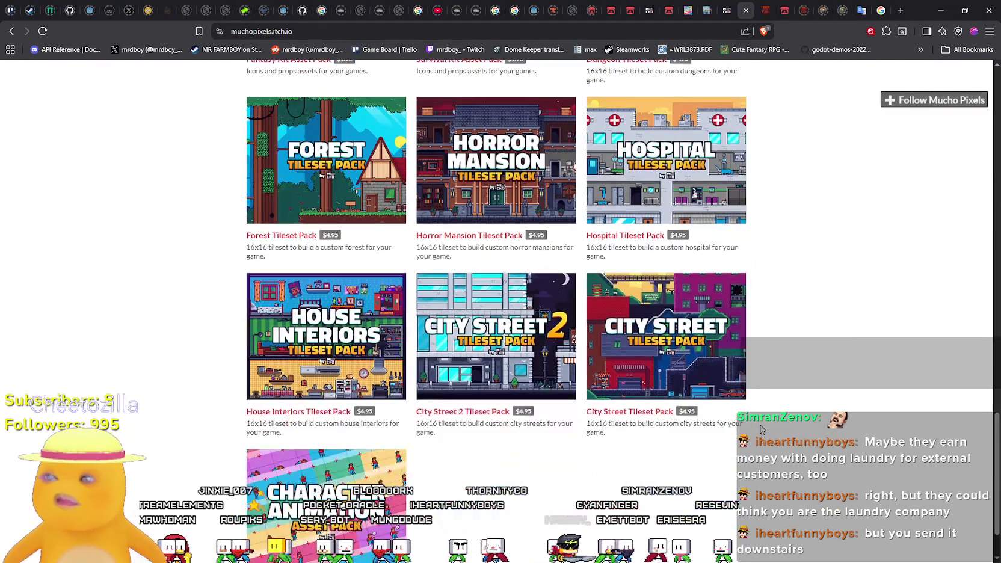
# - Open the House Interiors and City Street 2 tileset packs in new browser tabs
pyautogui.rightClick(320, 336)
pyautogui.click(347, 343)
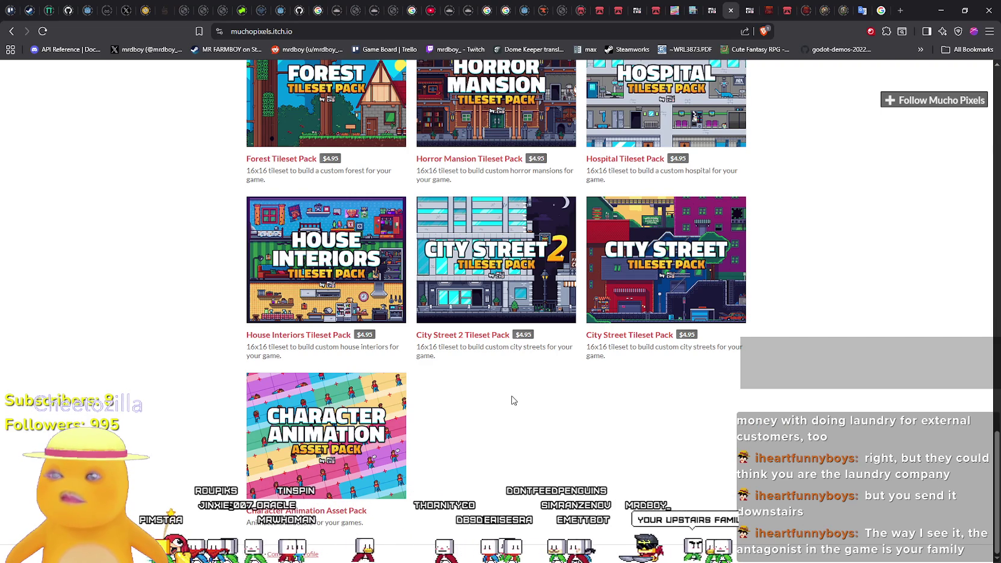
pyautogui.rightClick(476, 335)
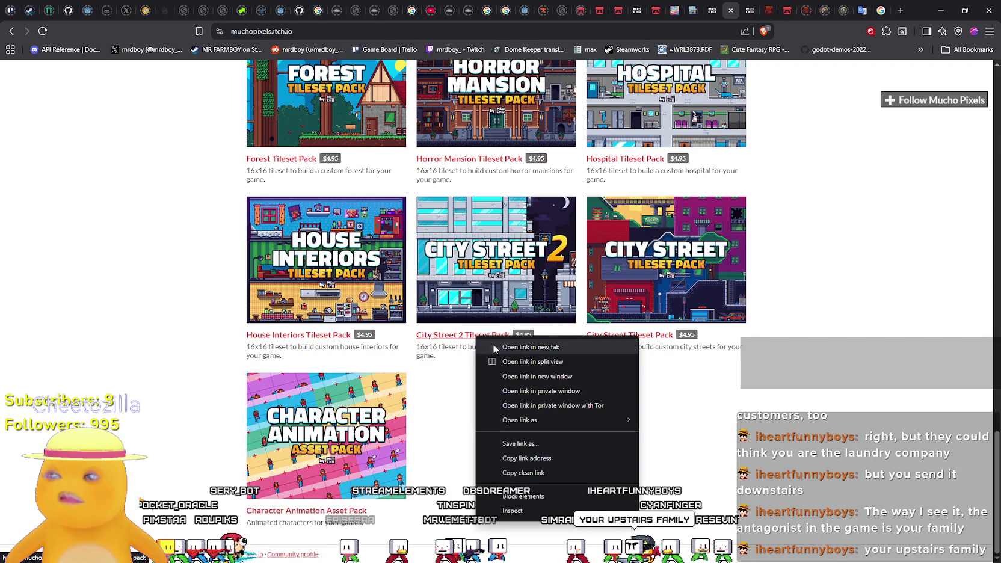
pyautogui.click(505, 345)
# - Browse the House Interiors and City Street 2 tileset pack pages
pyautogui.click(737, 10)
pyautogui.scroll(-5, 666, 324)
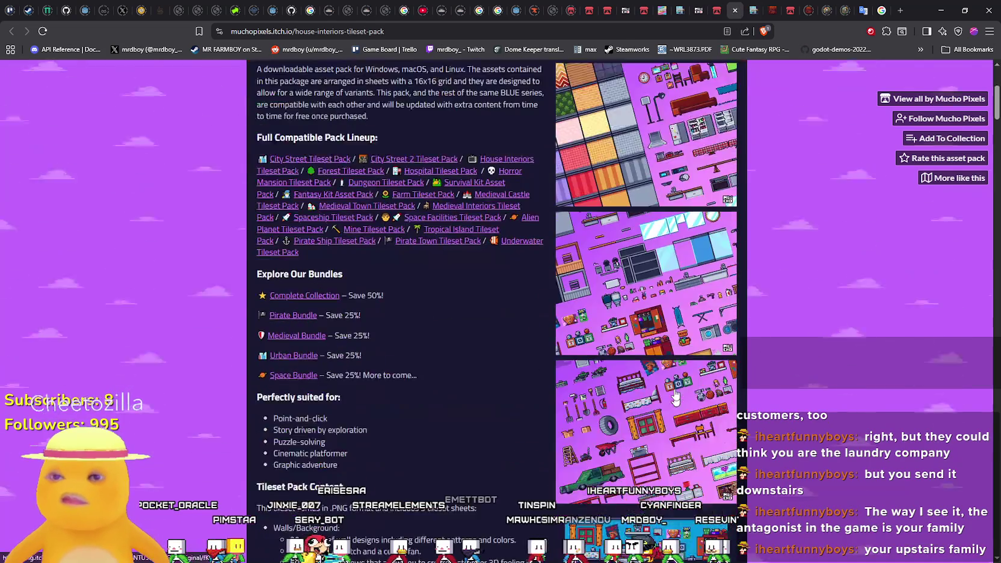
pyautogui.scroll(-3, 666, 324)
pyautogui.hotkey('ctrl', 'Tab')
pyautogui.scroll(-3, 661, 406)
pyautogui.scroll(-15, 661, 406)
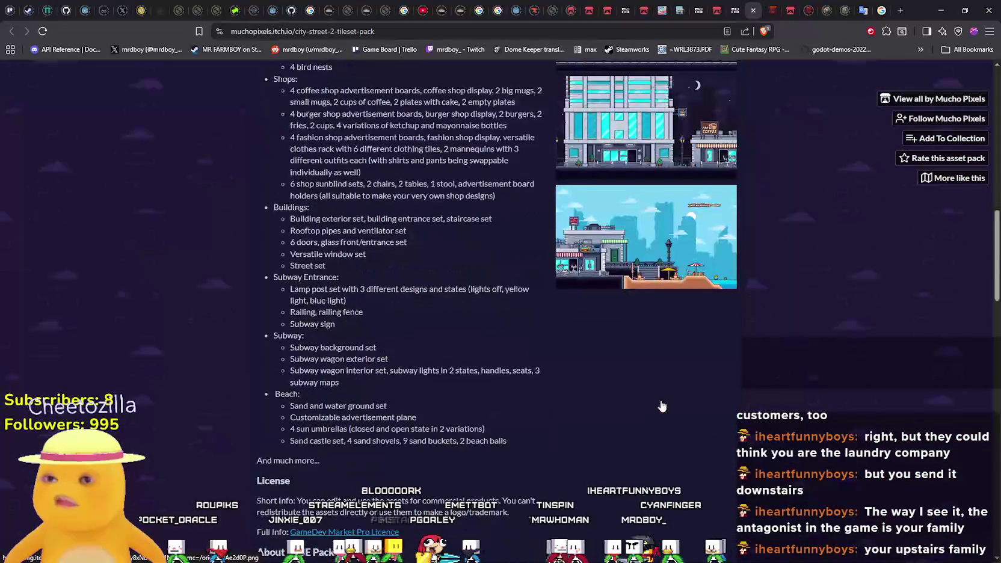
pyautogui.hotkey('ctrl', 'shift', 'Tab')
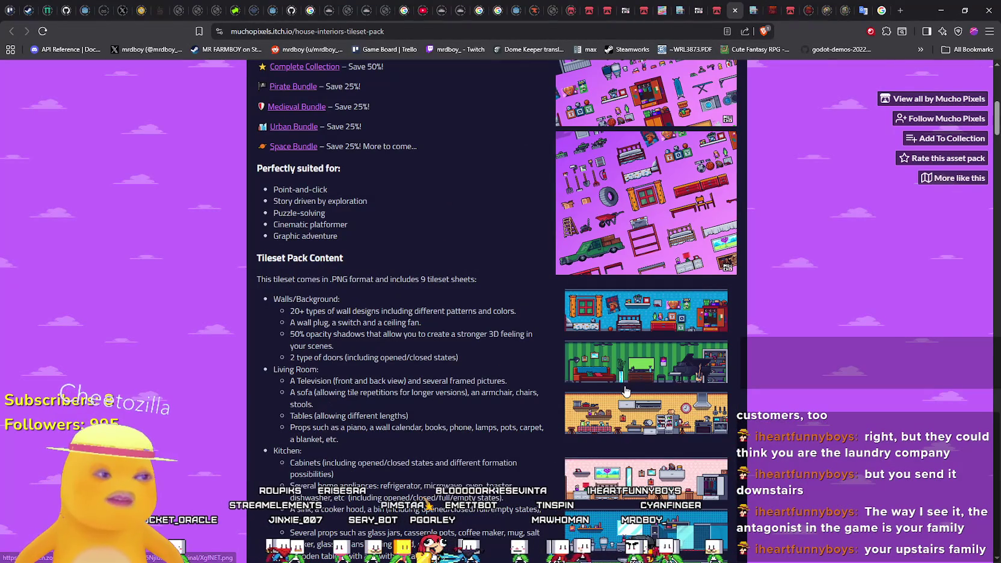
pyautogui.scroll(10, 626, 391)
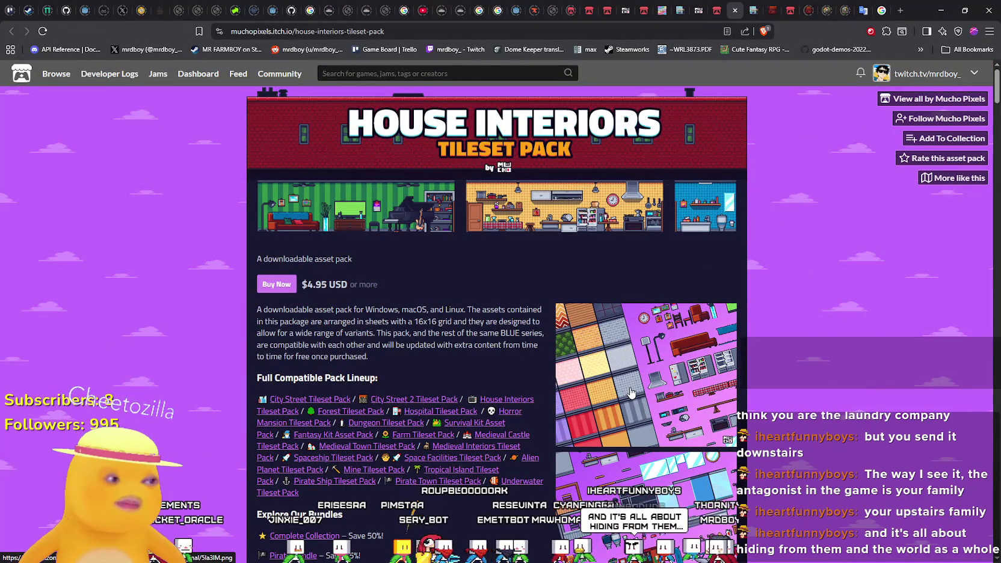
pyautogui.scroll(-2, 332, 332)
pyautogui.scroll(2, 566, 361)
pyautogui.scroll(-10, 566, 361)
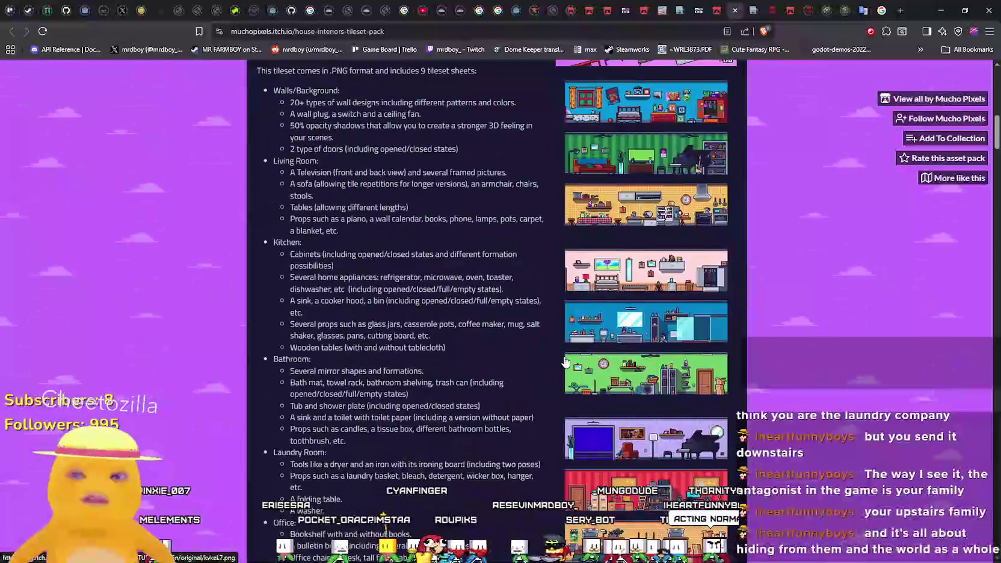
pyautogui.scroll(-8, 566, 361)
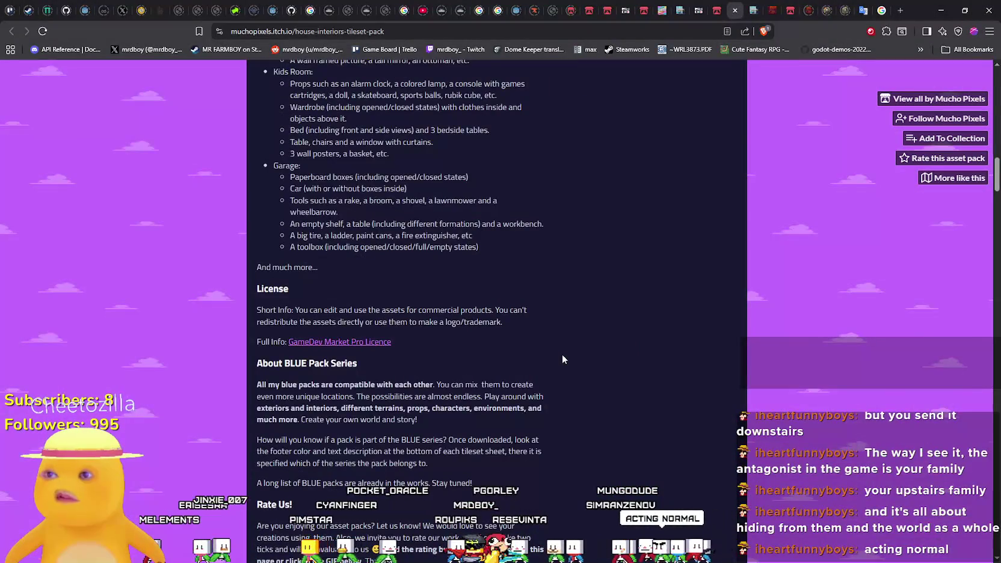
pyautogui.scroll(-7, 562, 359)
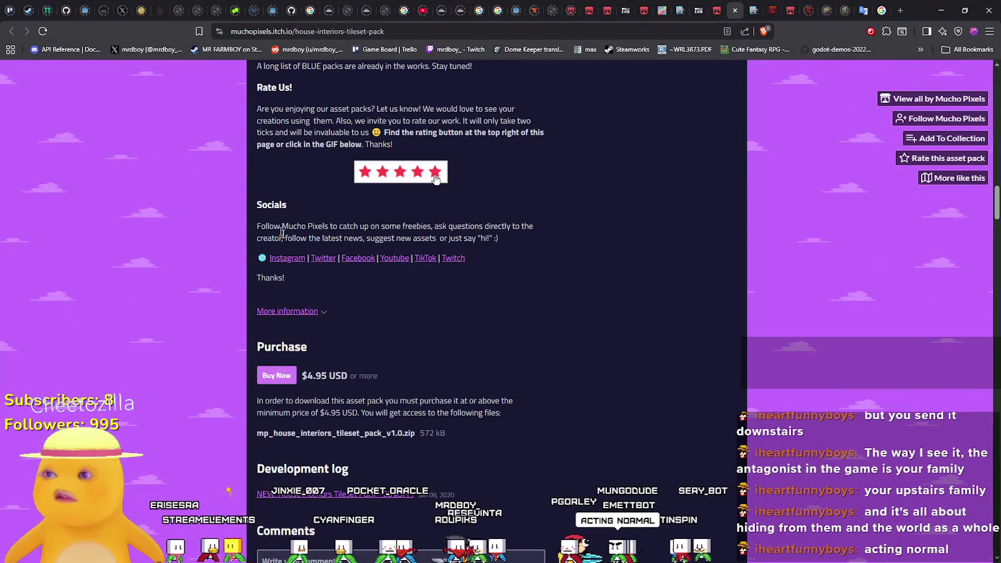
pyautogui.scroll(-3, 518, 379)
pyautogui.scroll(2, 659, 360)
pyautogui.scroll(3, 662, 378)
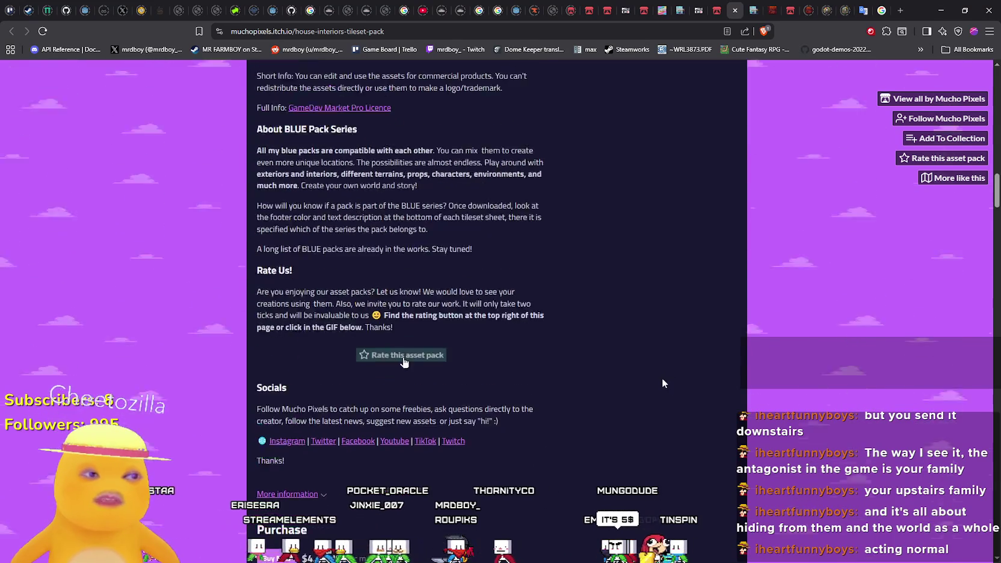
pyautogui.scroll(-7, 658, 379)
pyautogui.scroll(-3, 632, 343)
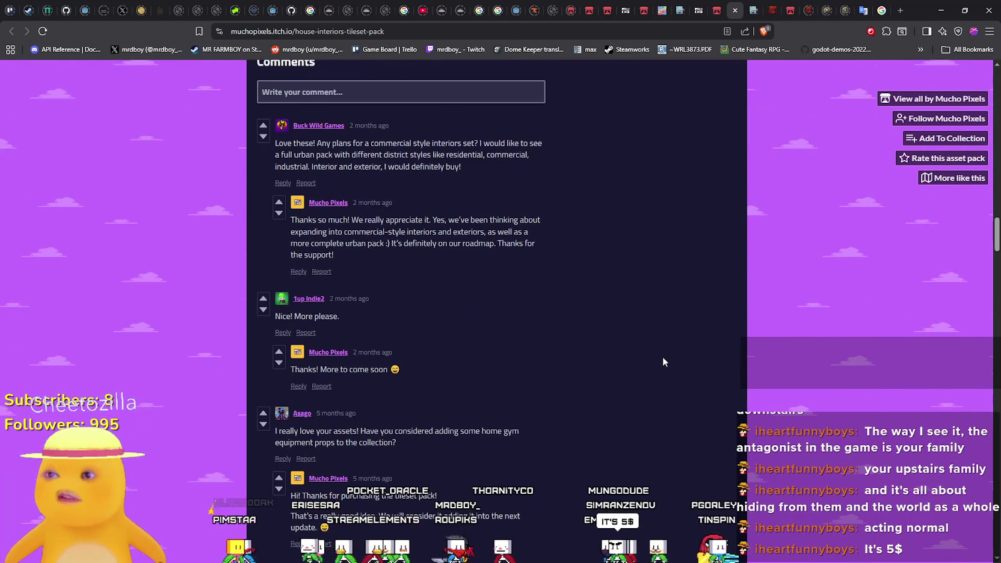
# - Return to the Mucho Pixels creator page and scroll down its asset listings
pyautogui.click(958, 98)
pyautogui.scroll(-1, 680, 403)
pyautogui.scroll(-3, 253, 352)
pyautogui.rightClick(297, 150)
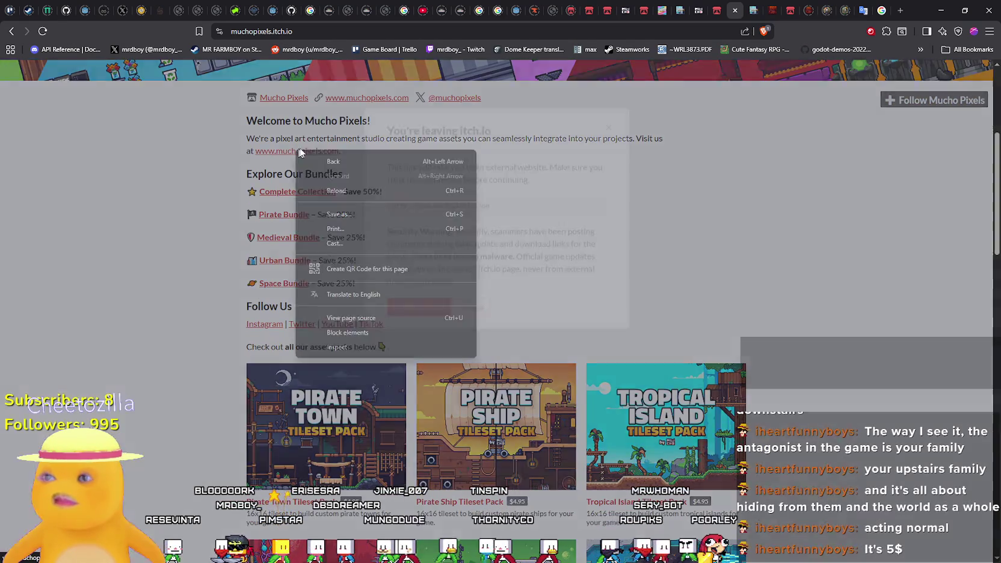
# - Dismiss the leaving-itch.io warning and go to the Urban Bundle page from Explore Our Bundles
pyautogui.click(668, 152)
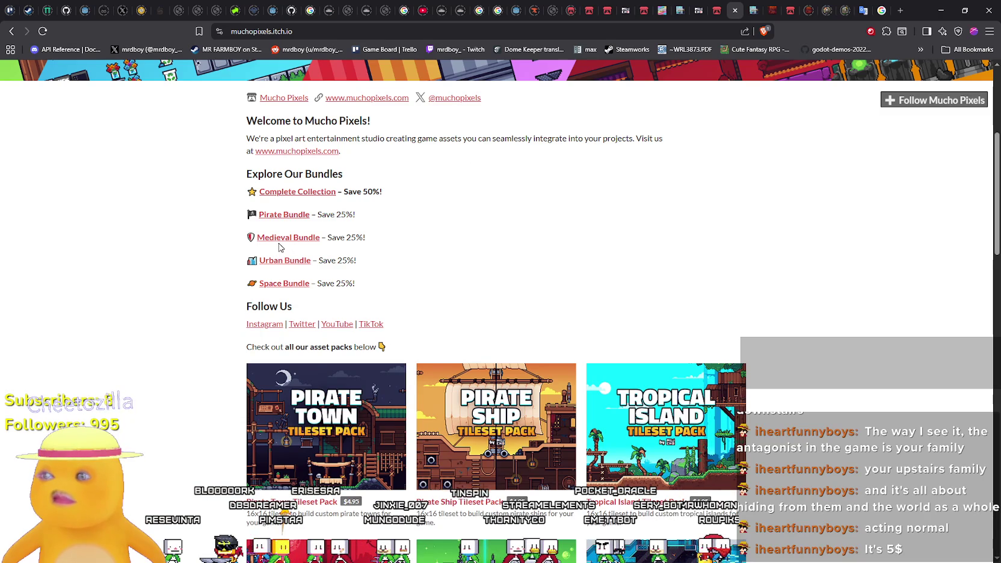
pyautogui.rightClick(285, 261)
pyautogui.click(338, 256)
pyautogui.click(286, 261)
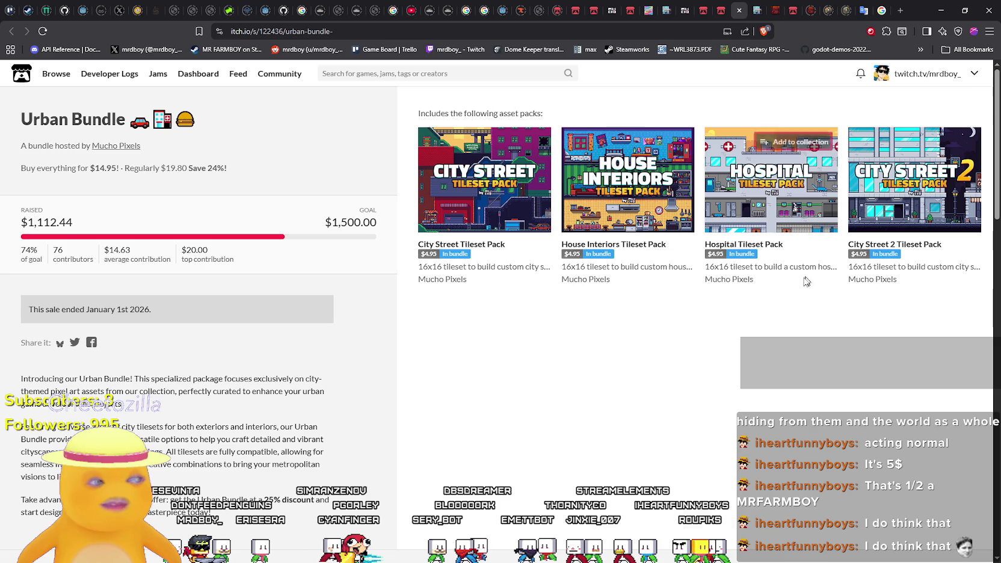
# - Look over the Urban Bundle page, then bring the City Street 2 Tileset Pack page back to the front
pyautogui.scroll(-2, 662, 447)
pyautogui.scroll(2, 665, 442)
pyautogui.scroll(-4, 655, 435)
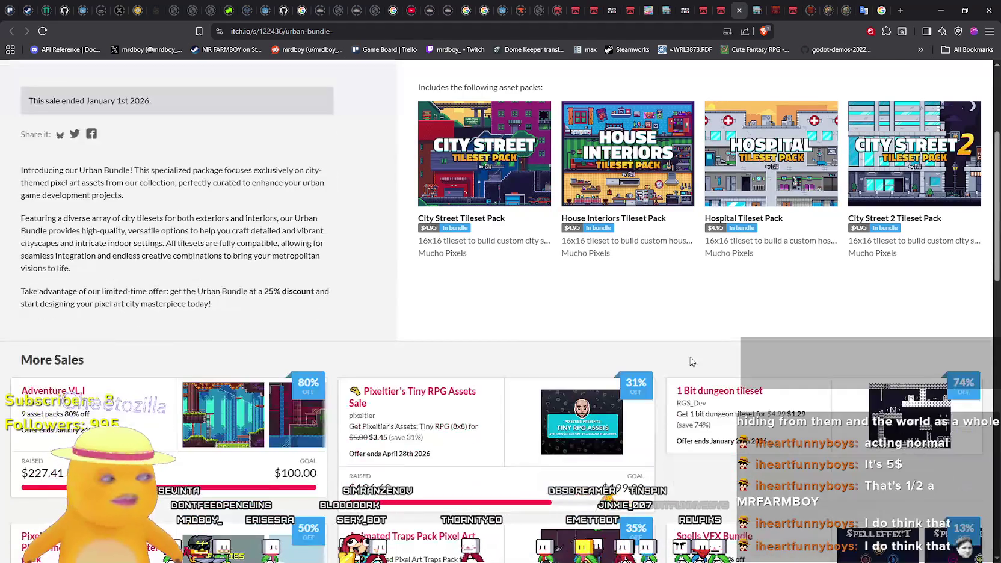
pyautogui.scroll(4, 690, 368)
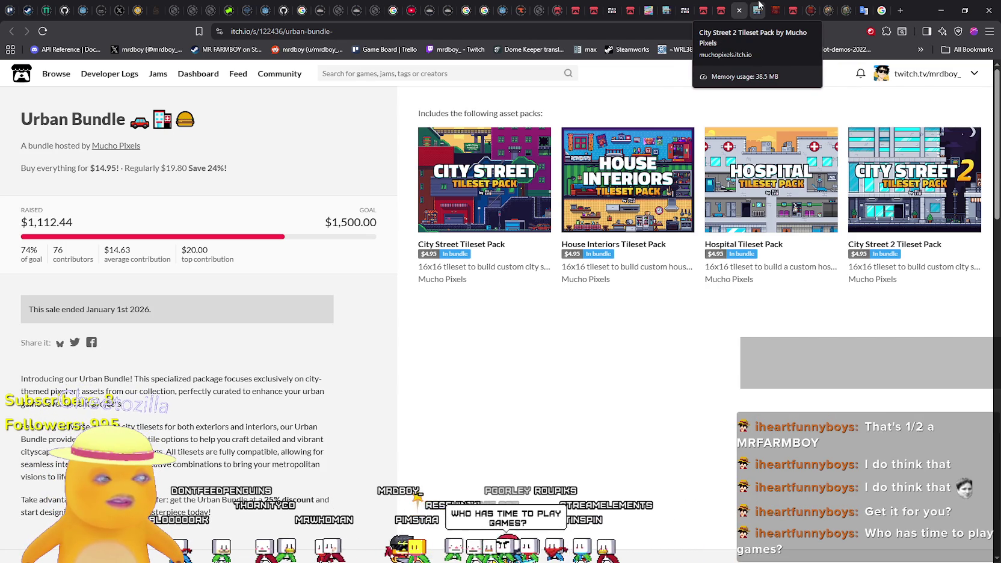
pyautogui.click(760, 5)
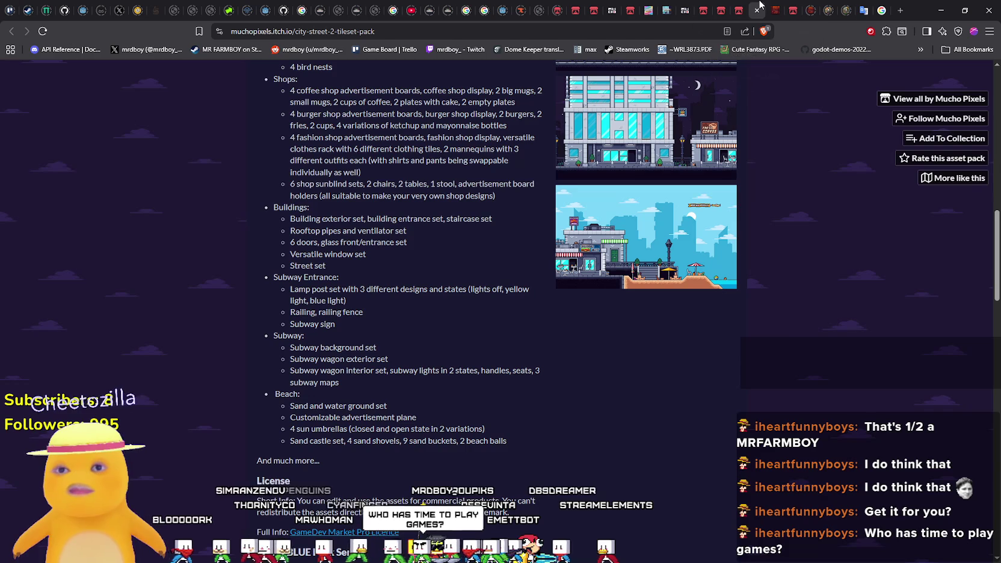
# - Browse the City Street 2 page, briefly checking the hell tileset page in between
pyautogui.scroll(7, 720, 483)
pyautogui.scroll(6, 721, 483)
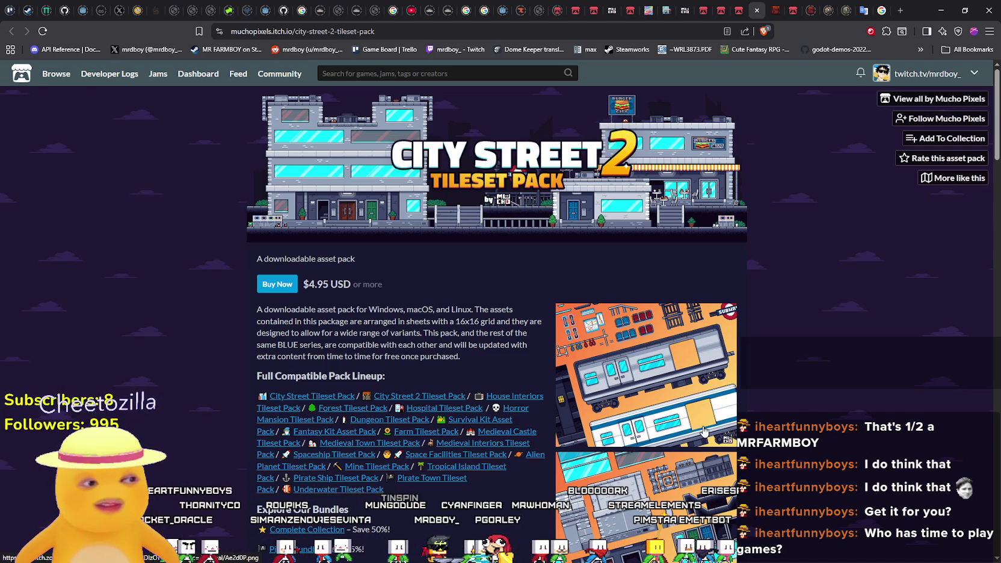
pyautogui.scroll(-5, 704, 432)
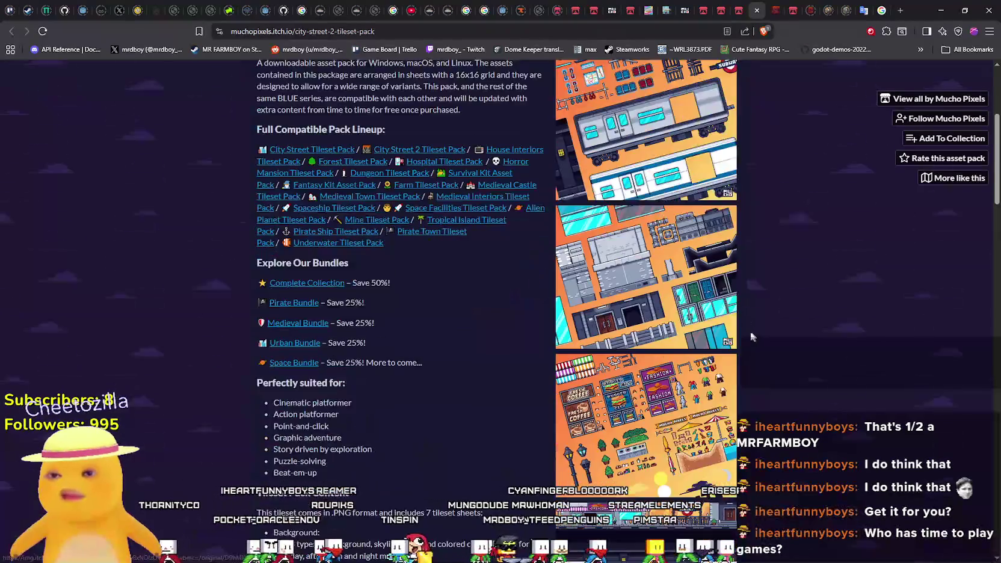
pyautogui.click(774, 5)
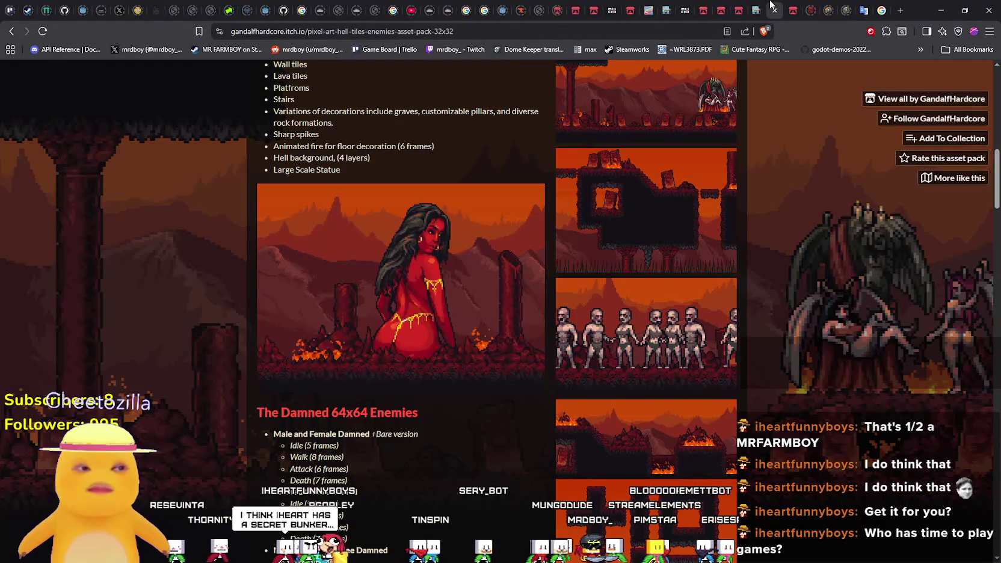
pyautogui.click(752, 11)
pyautogui.scroll(-3, 615, 444)
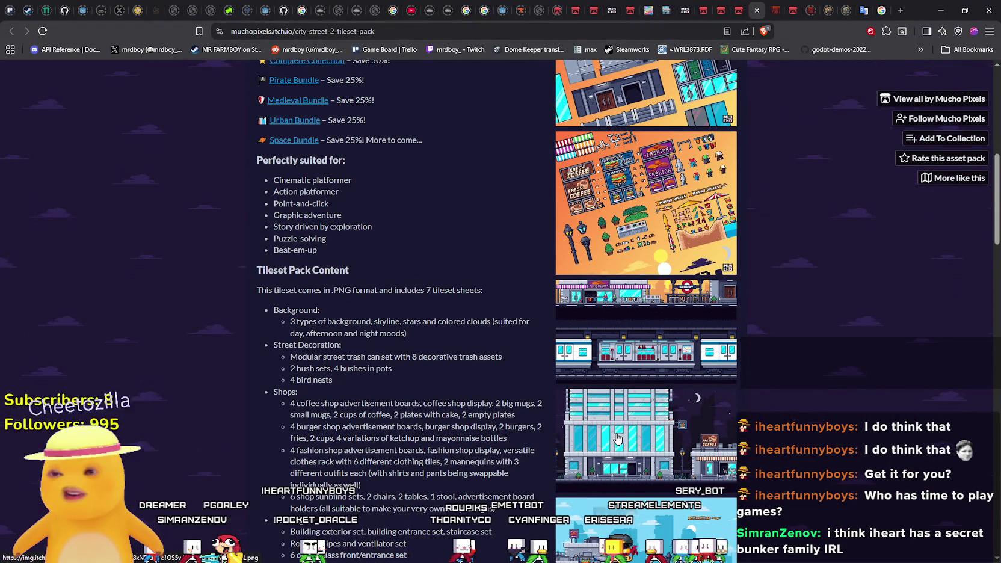
pyautogui.scroll(-3, 620, 439)
pyautogui.scroll(3, 626, 422)
pyautogui.scroll(-2, 625, 434)
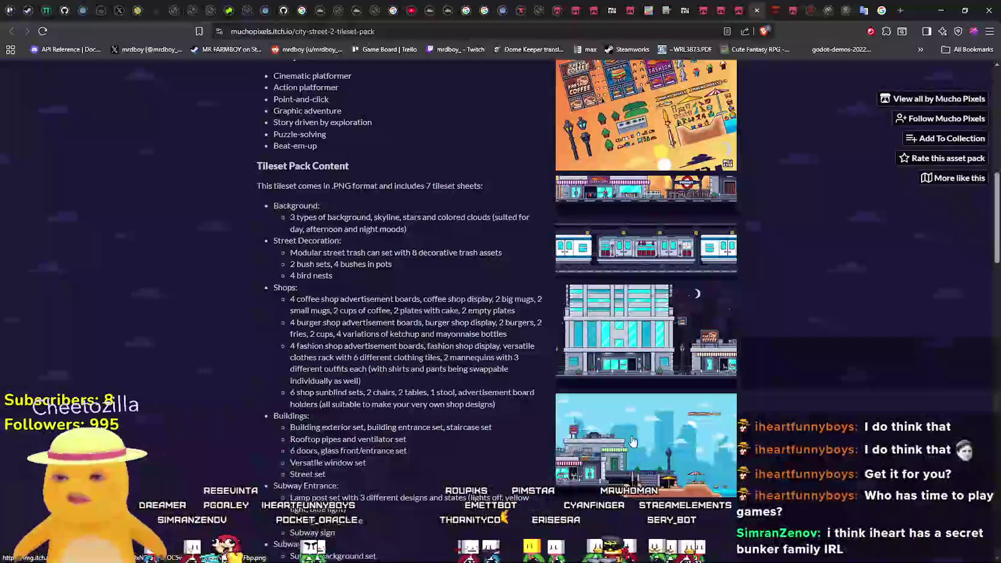
# - View the city-street preview images full size, stepping to the next one before closing the viewer
pyautogui.click(625, 436)
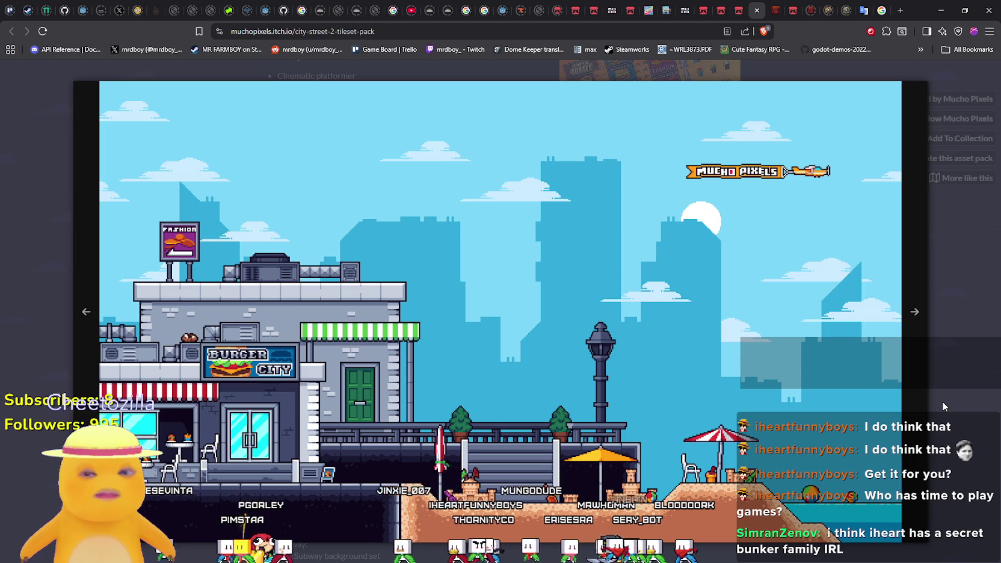
pyautogui.click(917, 419)
pyautogui.click(823, 416)
pyautogui.scroll(10, 823, 416)
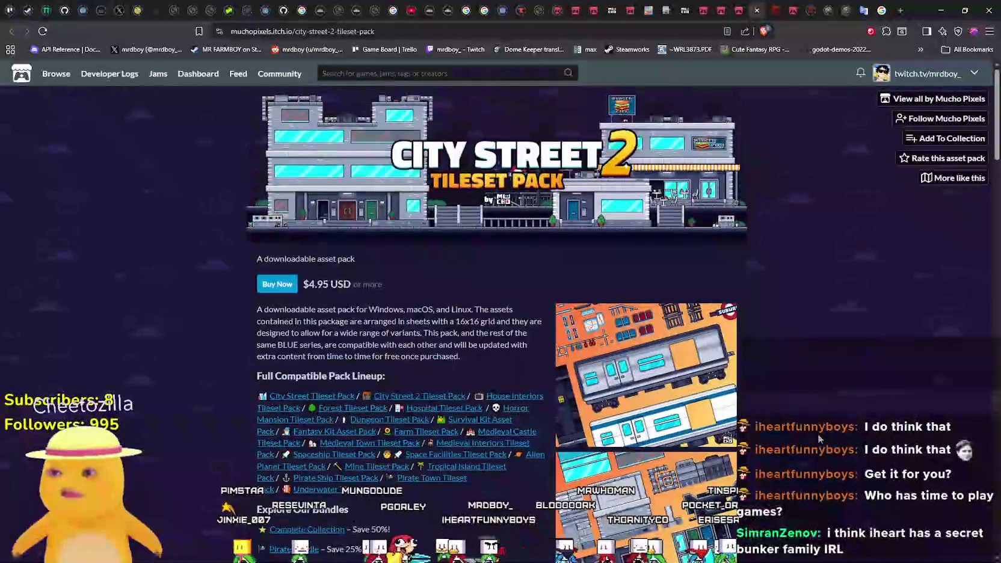
pyautogui.scroll(-4, 819, 429)
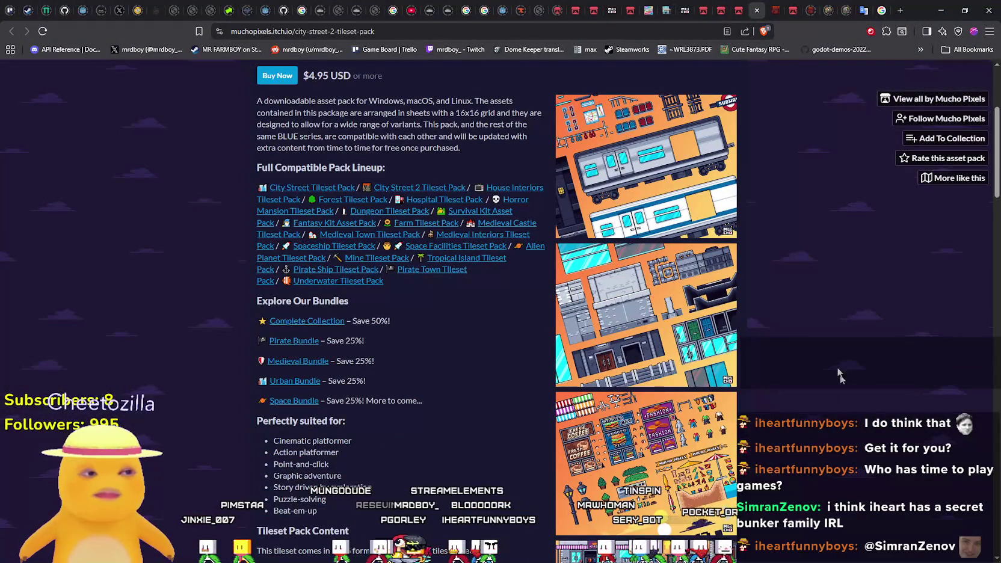
# - Cycle through the open pages to reach the Urban Bundle page
pyautogui.click(779, 7)
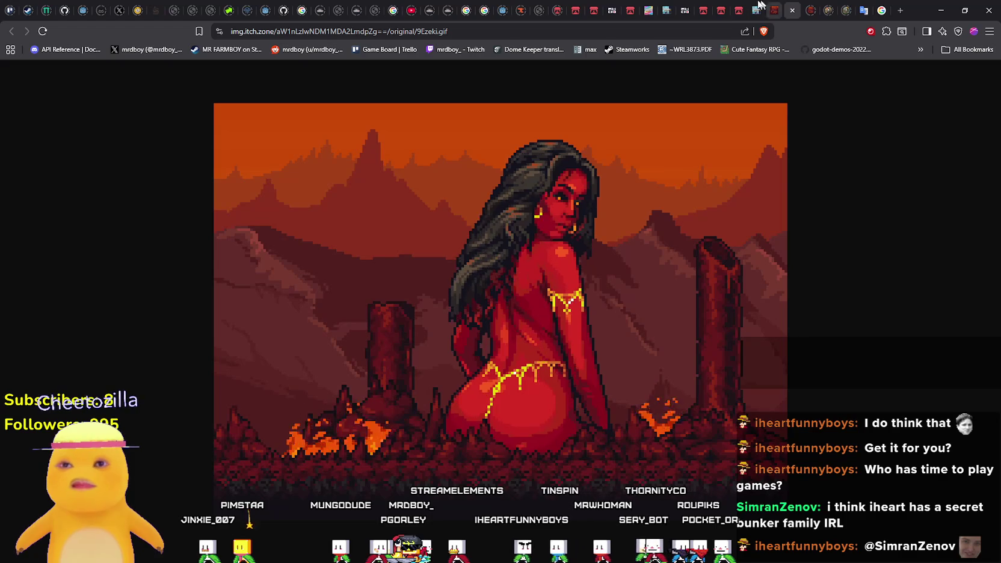
pyautogui.click(756, 8)
pyautogui.click(725, 8)
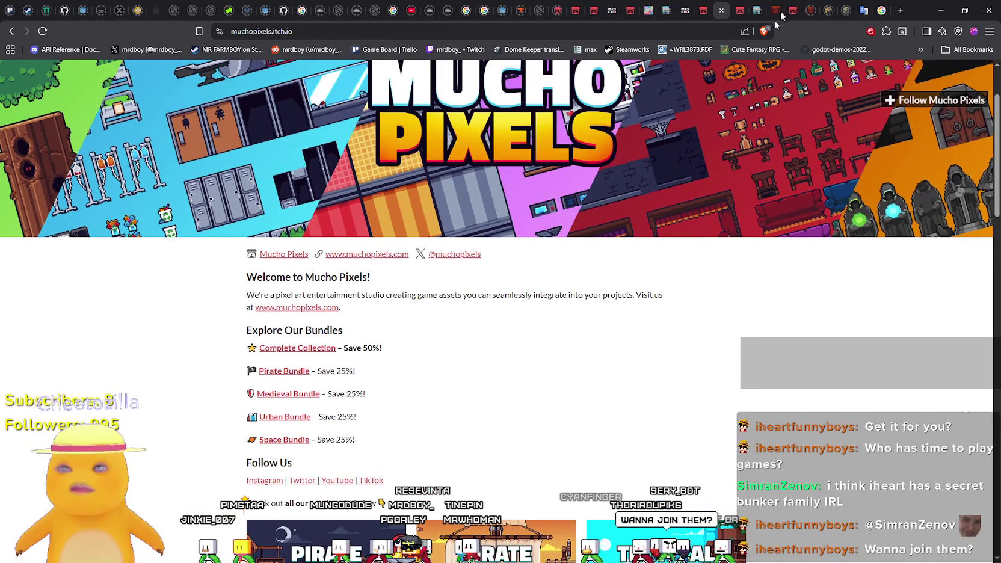
pyautogui.click(780, 11)
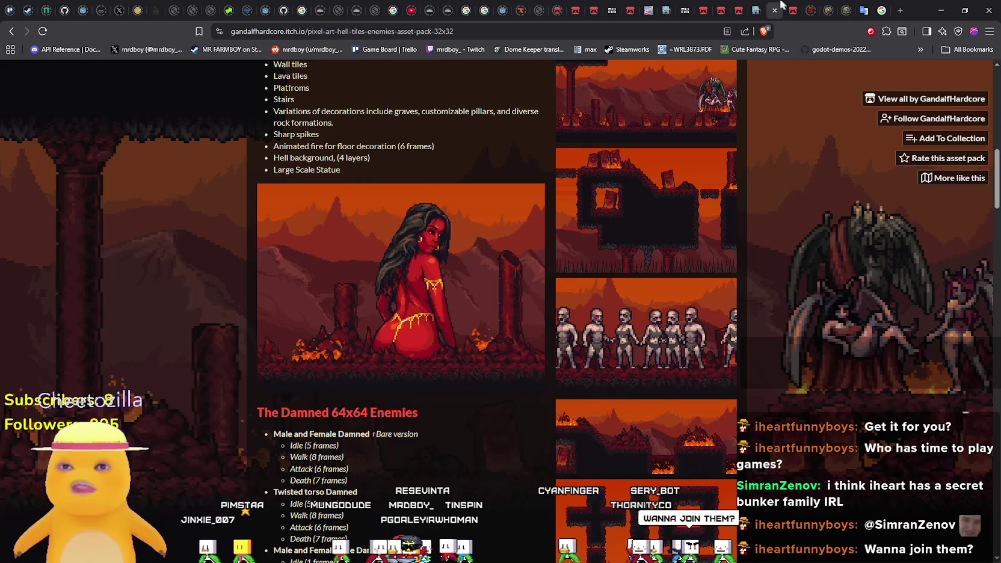
pyautogui.click(757, 9)
pyautogui.click(739, 7)
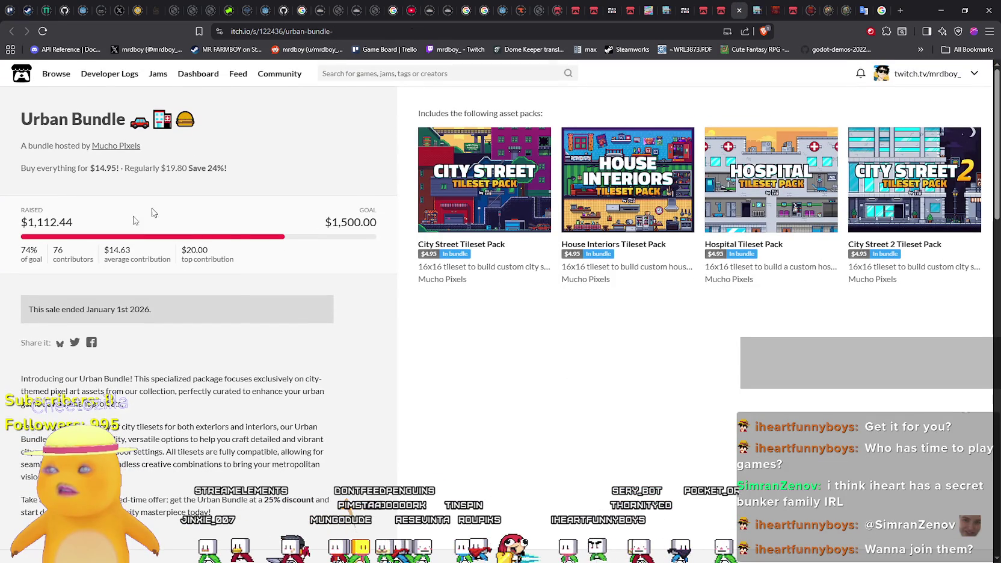
pyautogui.moveTo(152, 309); pyautogui.dragTo(2, 302)
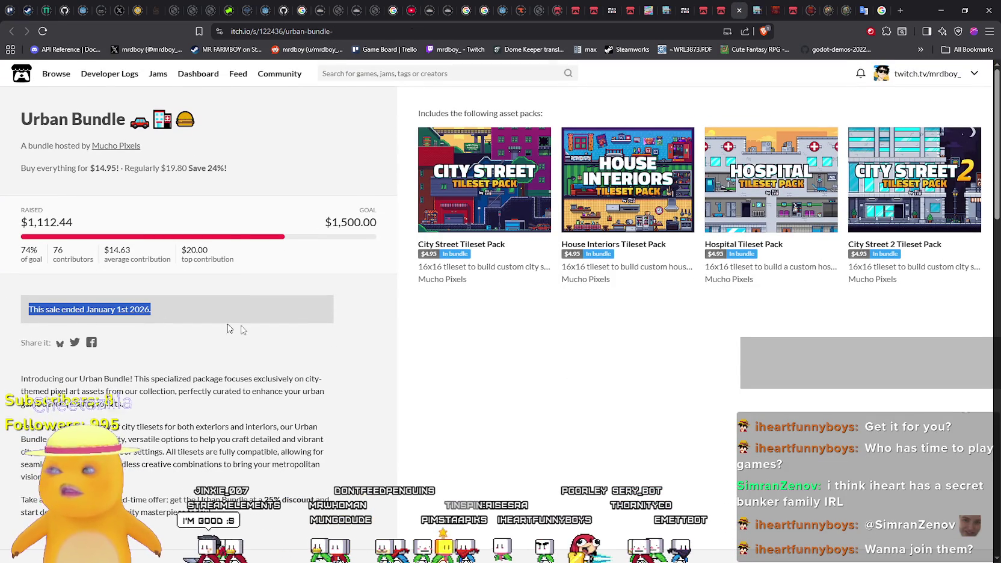
pyautogui.click(581, 327)
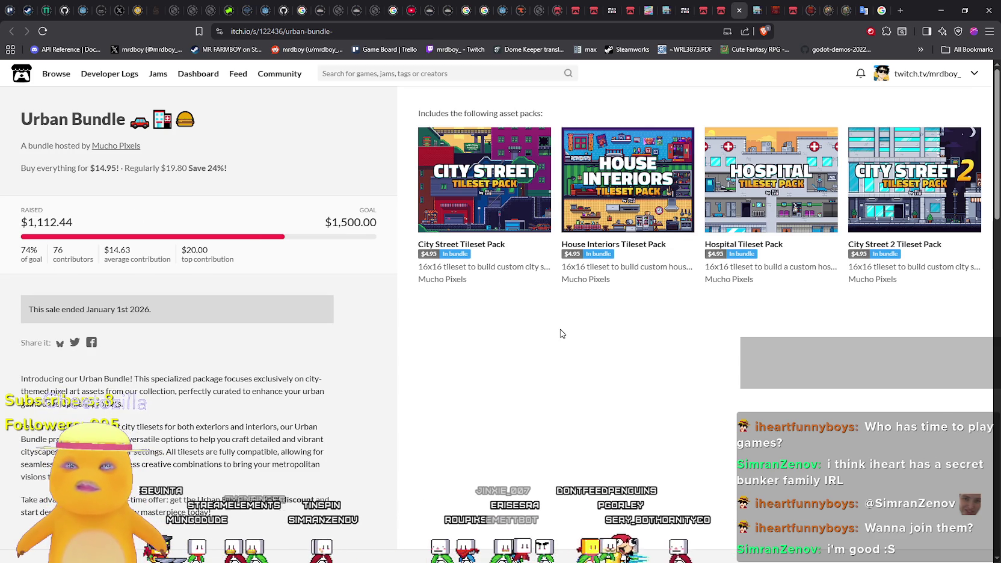
pyautogui.scroll(-4, 560, 333)
pyautogui.scroll(3, 559, 333)
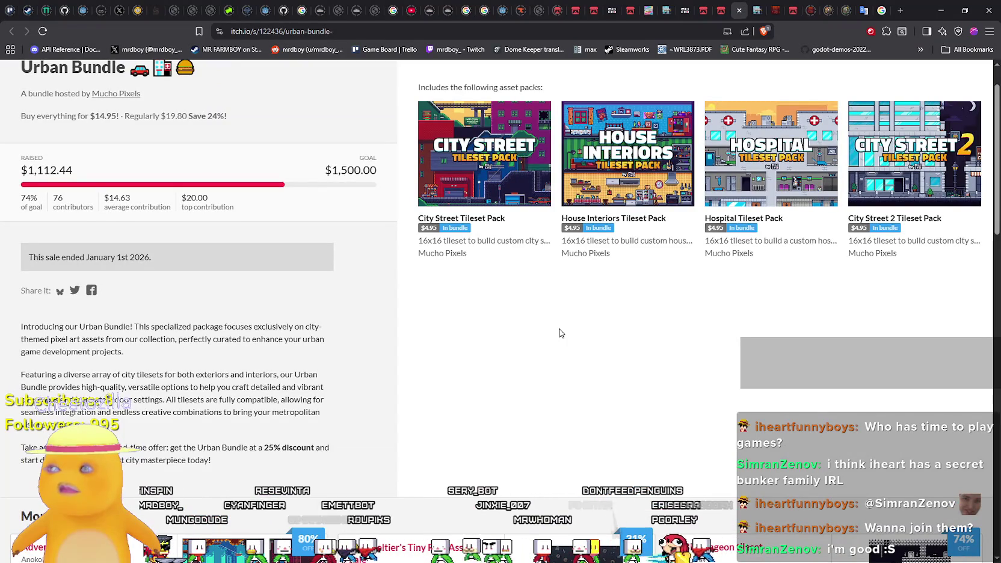
pyautogui.scroll(1, 560, 333)
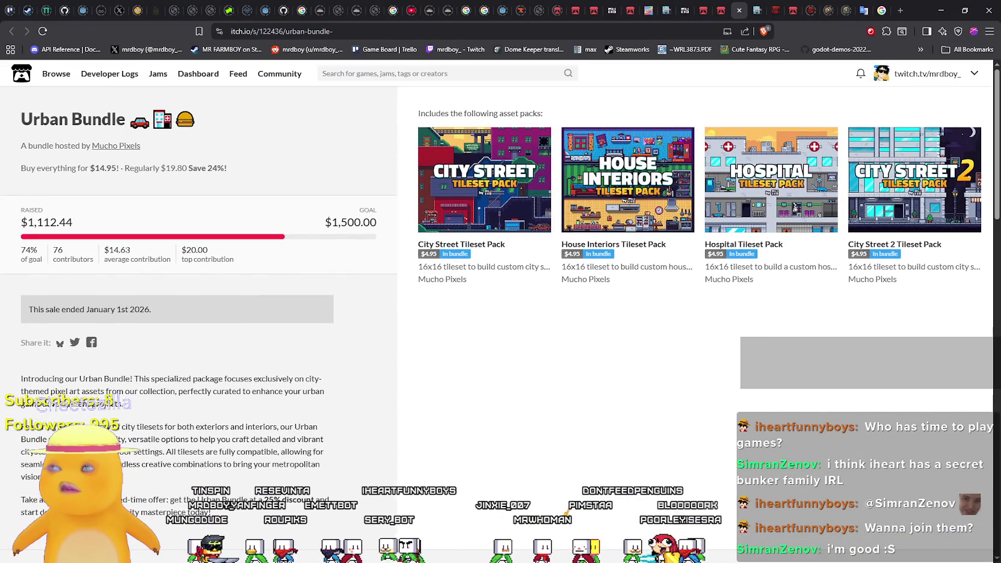
pyautogui.doubleClick(119, 250)
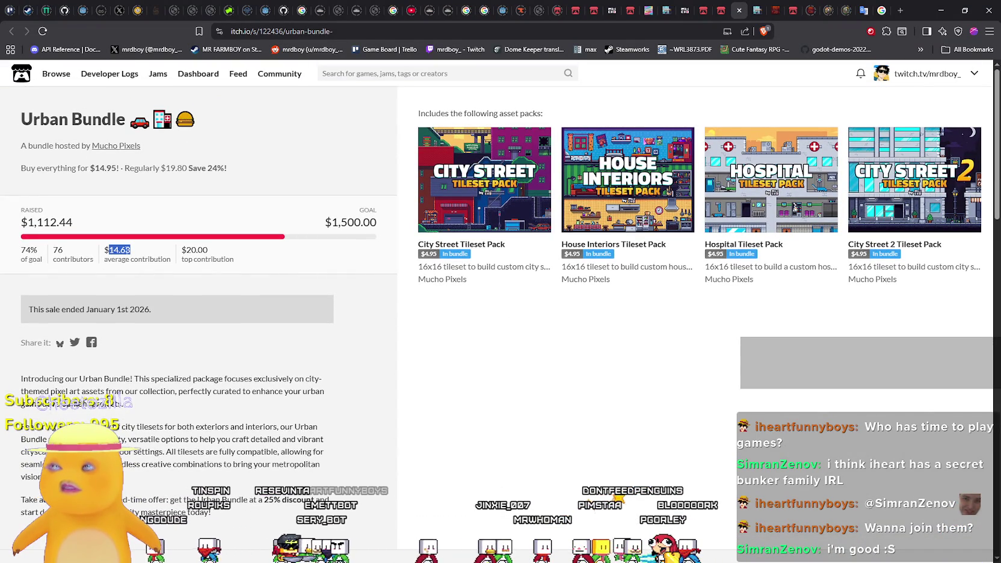
pyautogui.moveTo(73, 169); pyautogui.dragTo(249, 169)
pyautogui.moveTo(246, 169); pyautogui.dragTo(5, 161)
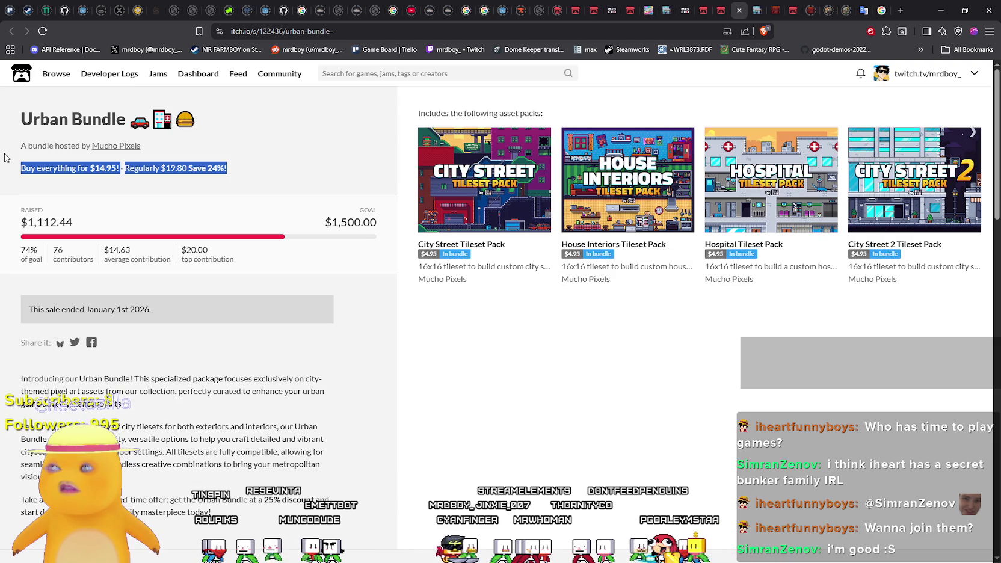
pyautogui.click(548, 399)
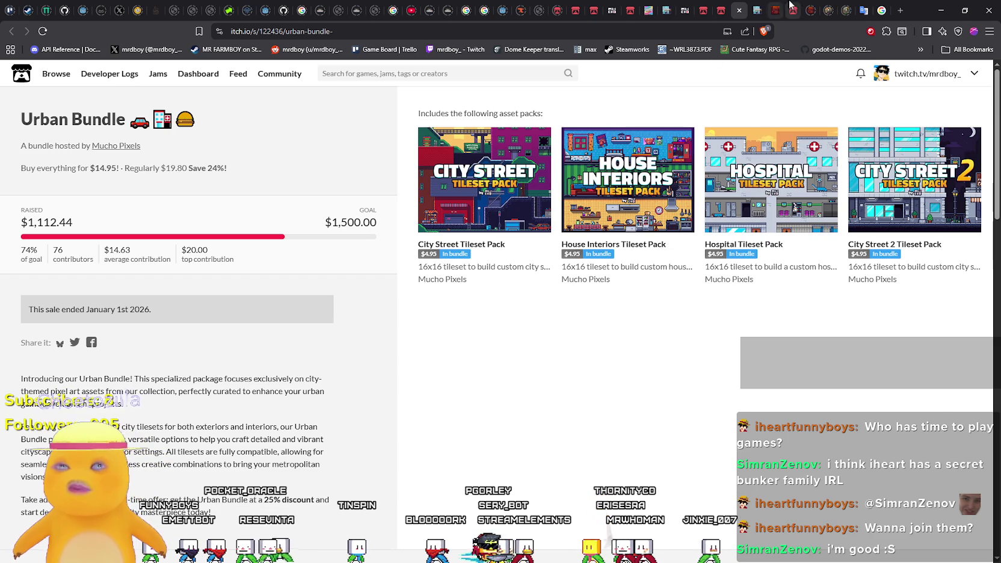
pyautogui.click(941, 10)
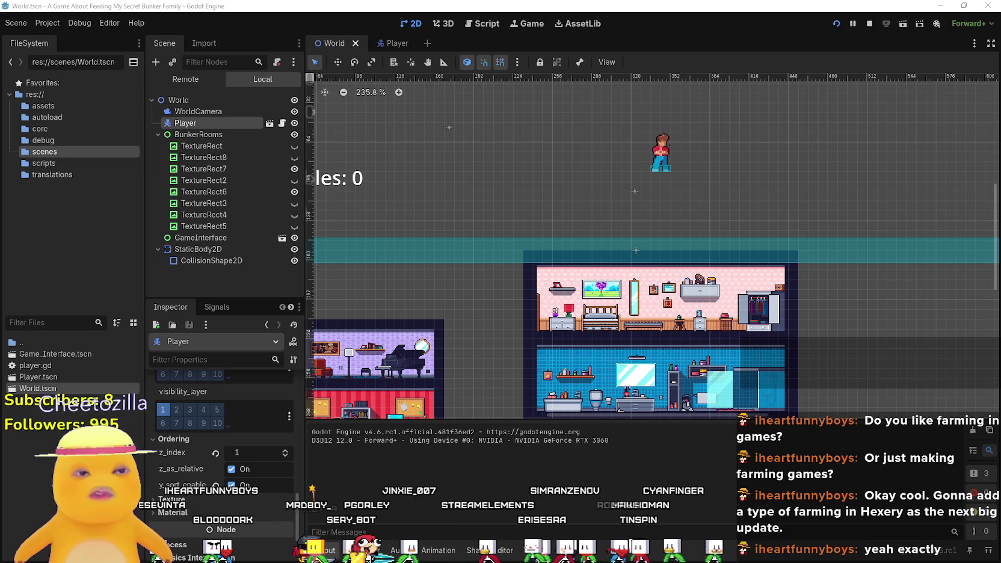
# - Bring the browser back in front of Godot and start a new blank tab
pyautogui.hotkey('alt', 'Tab')
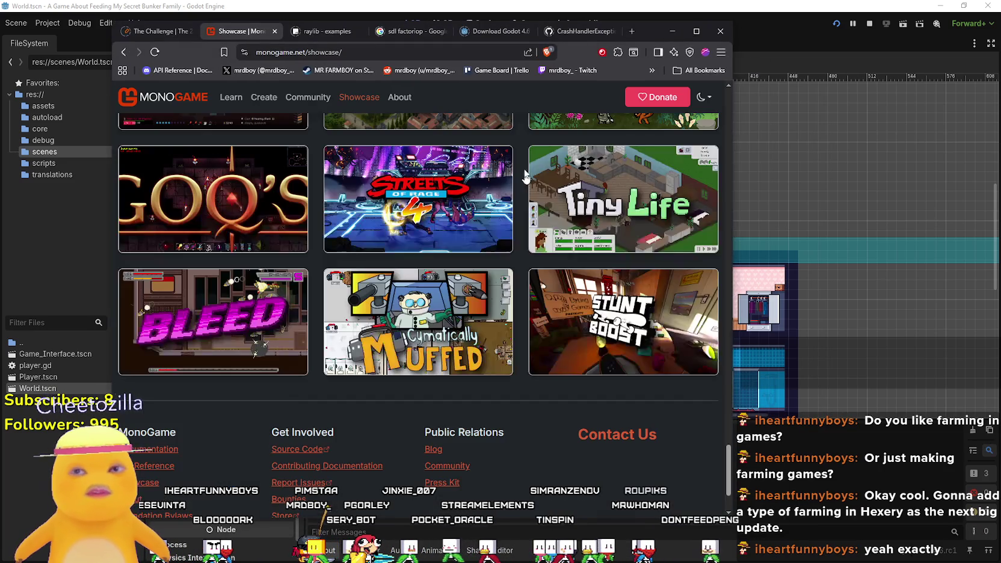
pyautogui.click(631, 32)
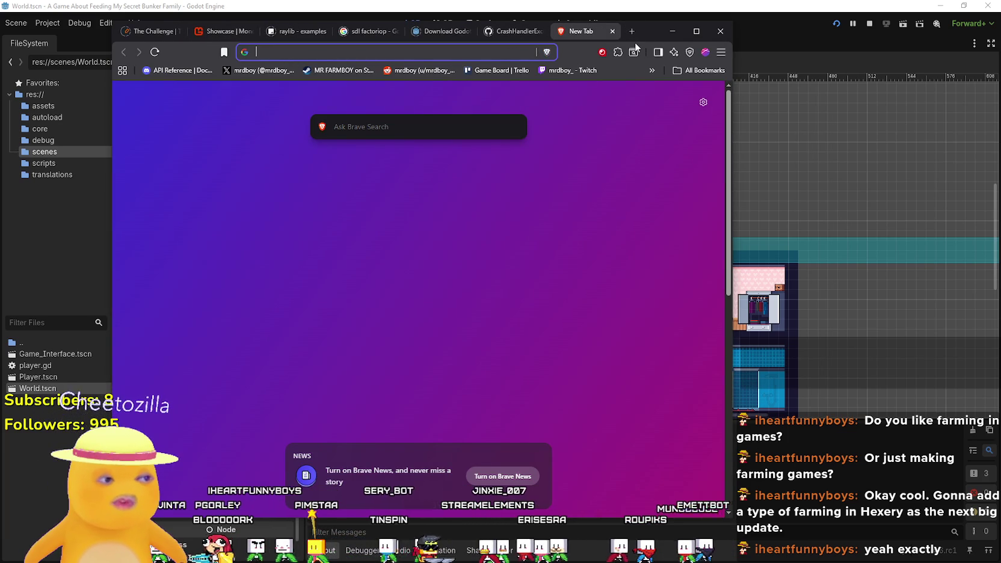
# - Search Google Images for 'Animal cross flower breeding' and preview the Pinterest ACNH Hybrid Guide
pyautogui.write('Ani')
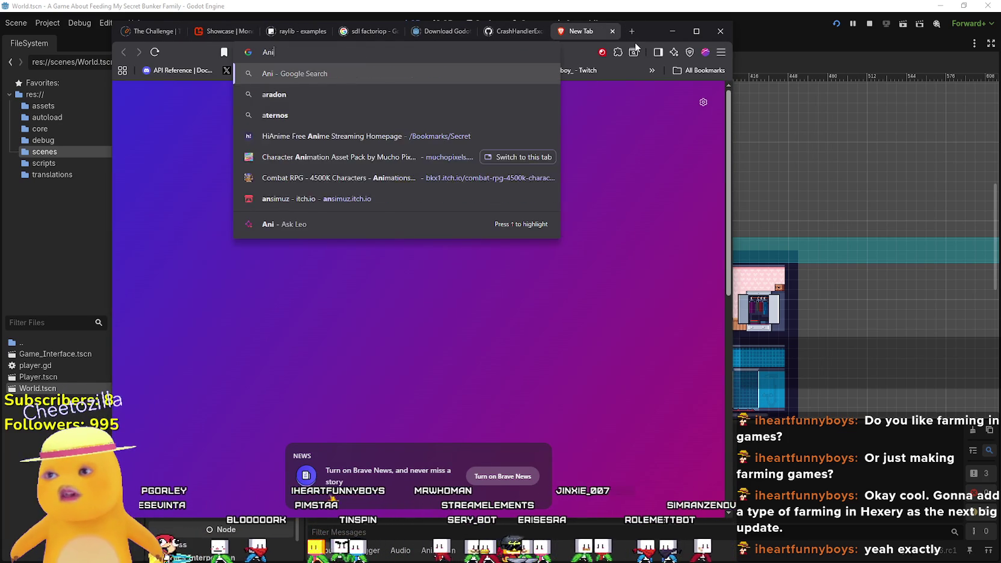
pyautogui.write('mal cross ')
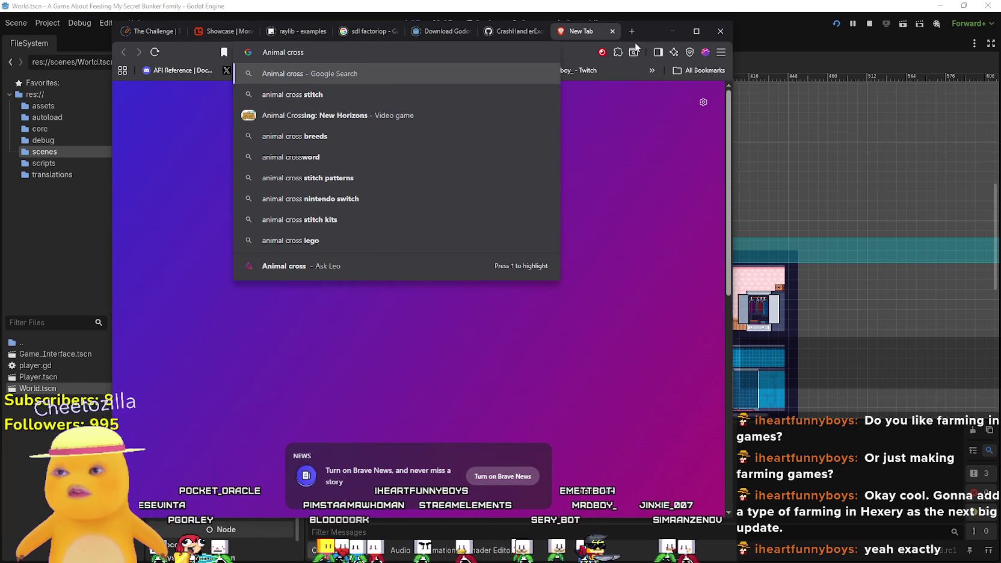
pyautogui.write('flower')
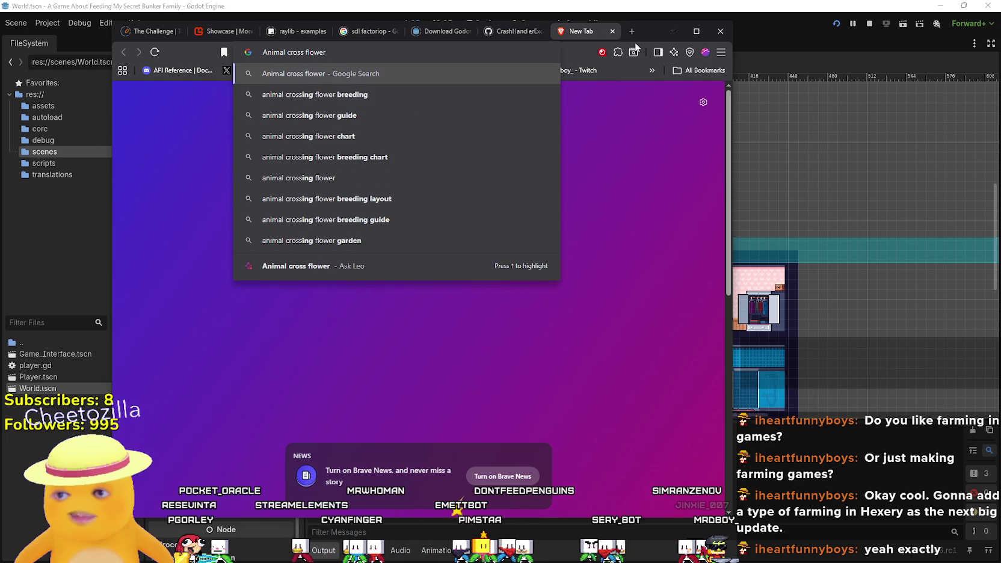
pyautogui.write(' breeding')
pyautogui.press('Return')
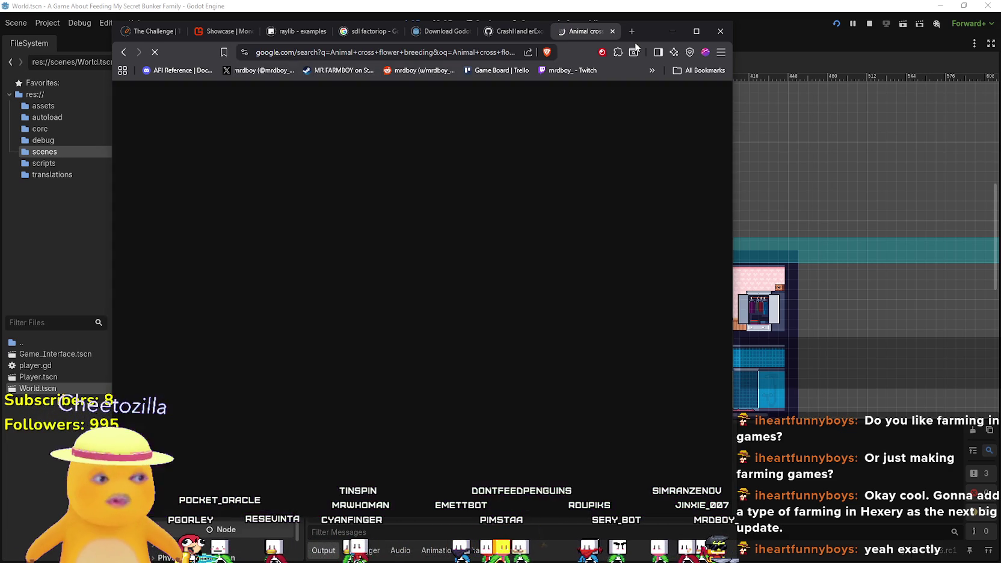
pyautogui.click(194, 147)
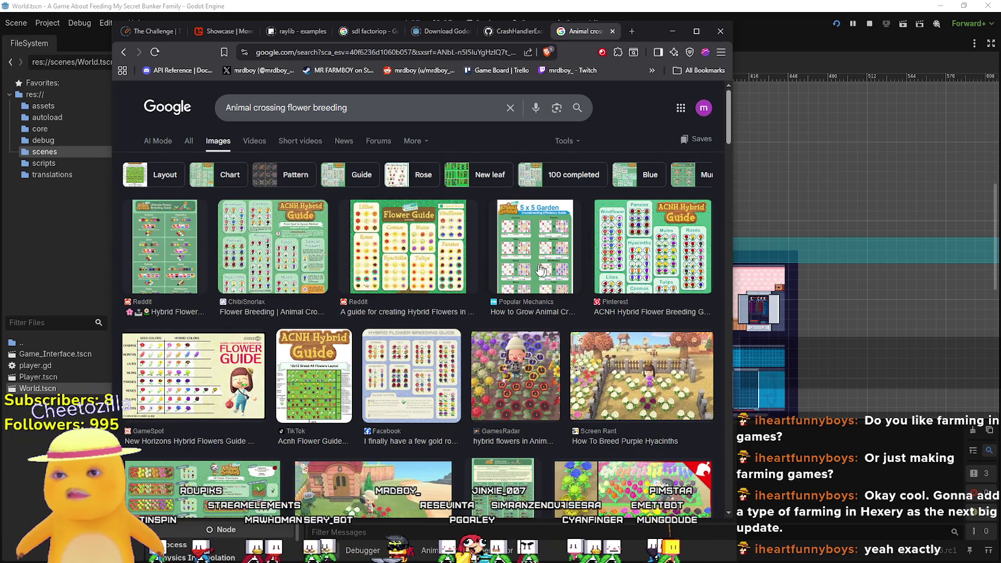
pyautogui.click(635, 254)
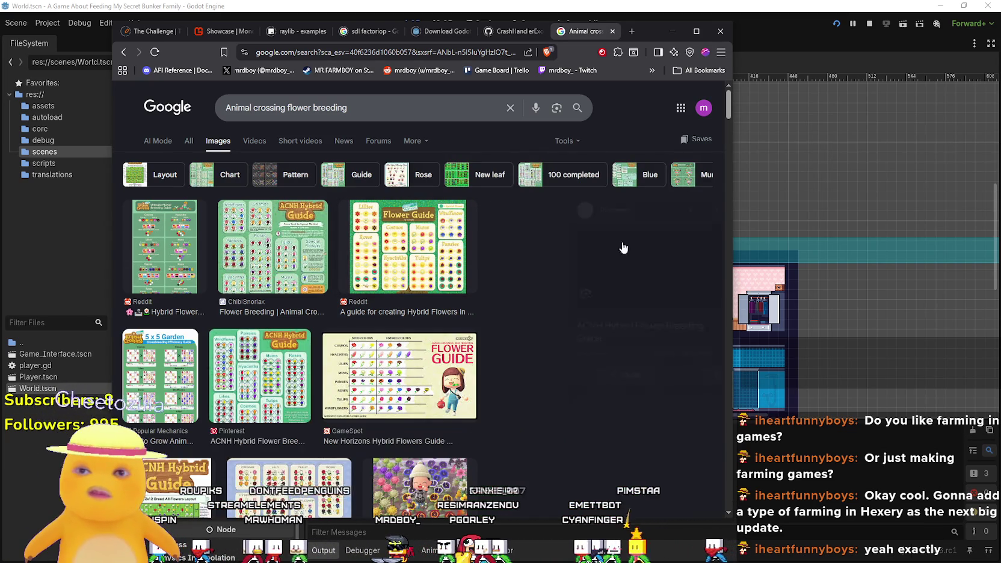
# - View the Popular Mechanics 5 x 5 Garden crossbreeding guide full size in a separate tab, then close it
pyautogui.scroll(-3, 374, 446)
pyautogui.scroll(2, 374, 444)
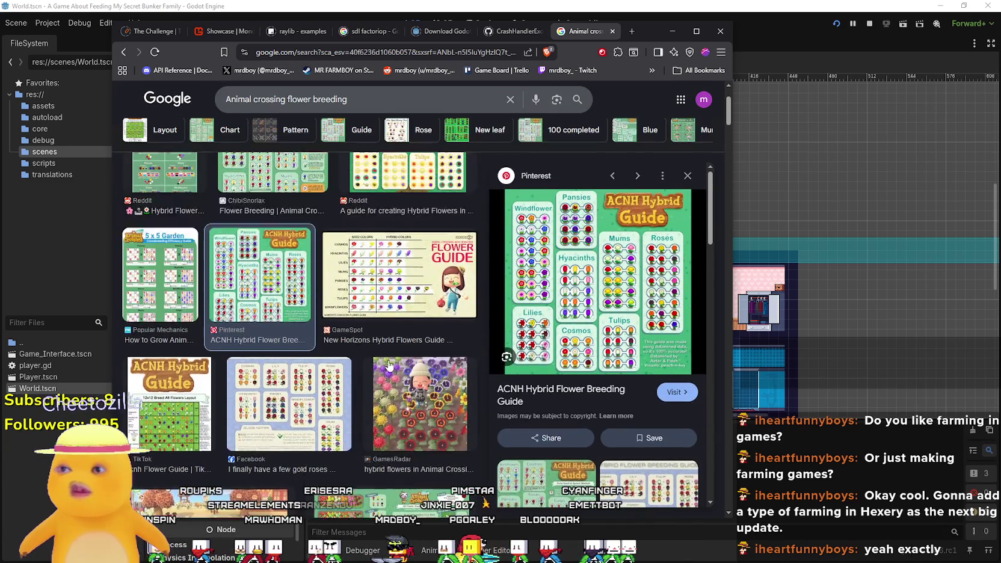
pyautogui.click(196, 336)
pyautogui.rightClick(560, 207)
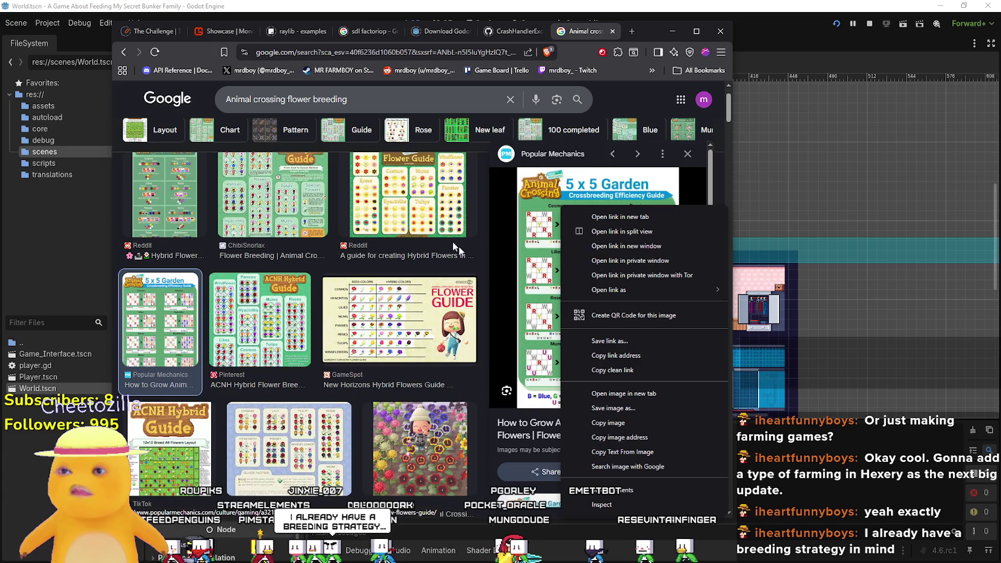
pyautogui.scroll(1, 552, 363)
pyautogui.rightClick(597, 460)
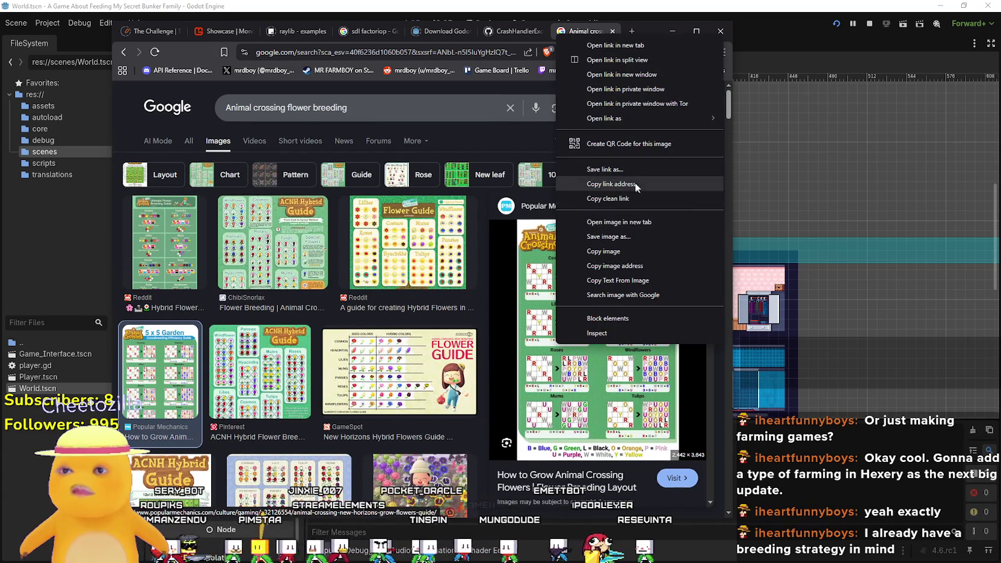
pyautogui.click(625, 222)
pyautogui.click(593, 32)
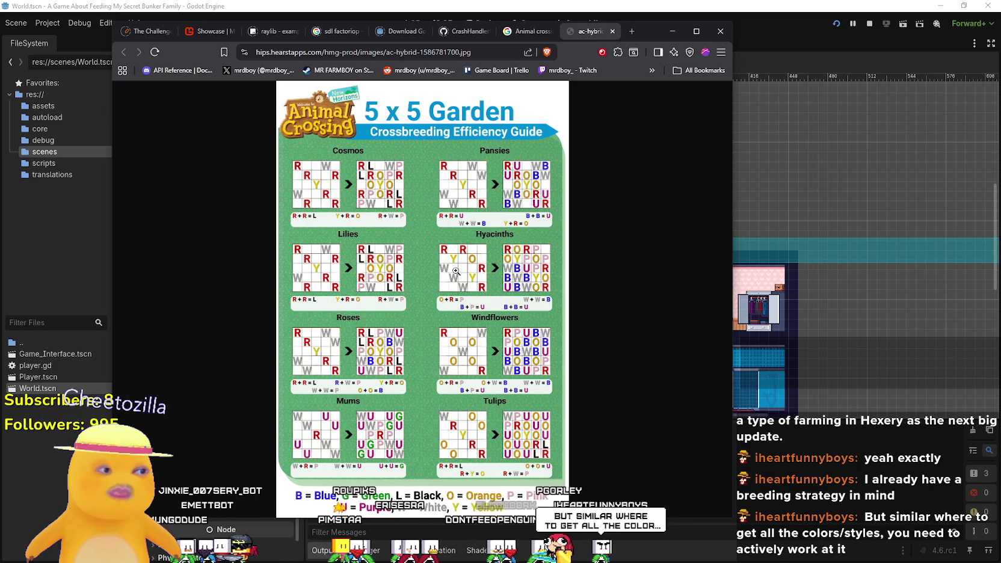
pyautogui.click(613, 31)
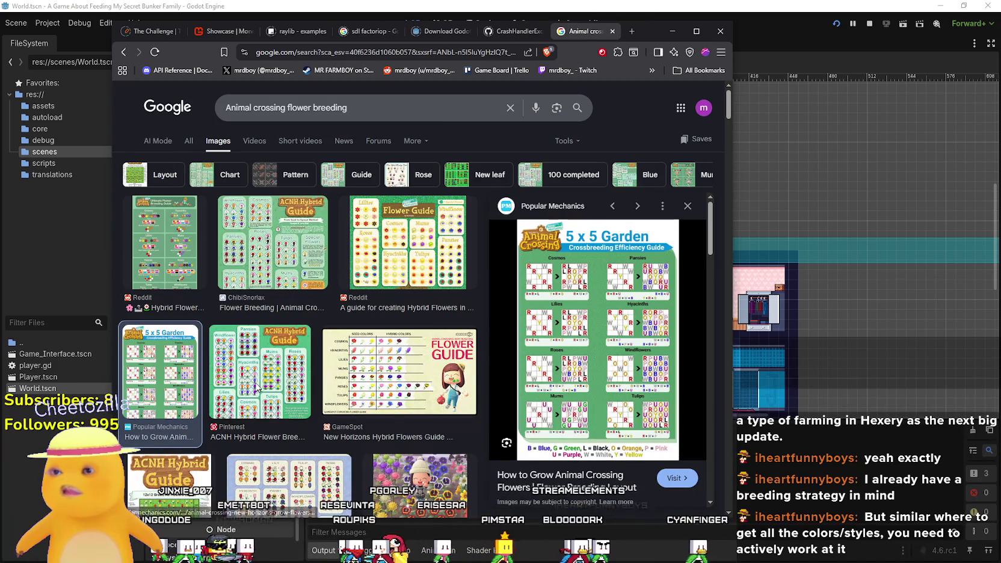
# - Preview the Pinterest ACNH Hybrid Guide, ChibiSnorlax flowers chart and Reddit visual flower guide in turn
pyautogui.click(256, 391)
pyautogui.scroll(-5, 383, 380)
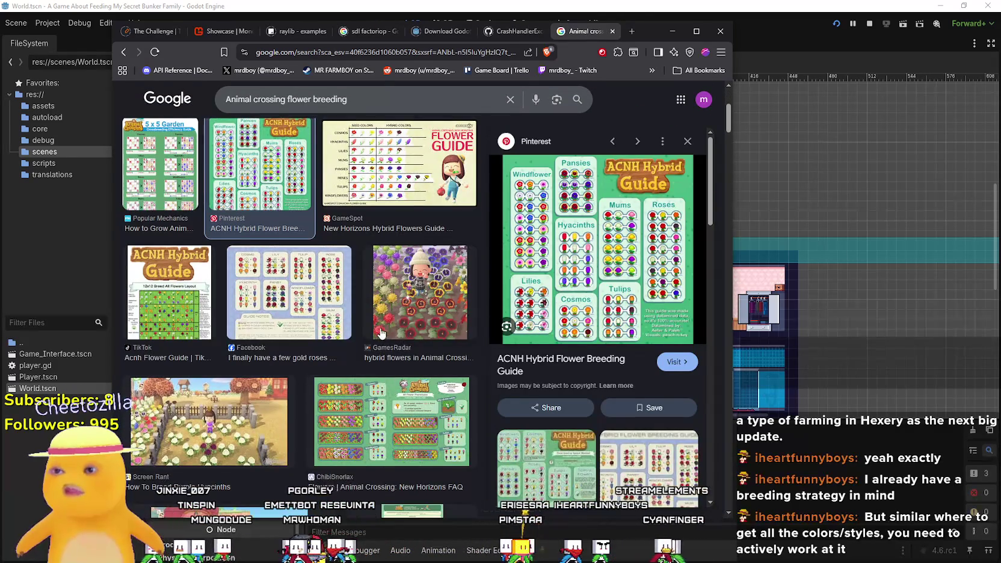
pyautogui.click(379, 335)
pyautogui.scroll(-3, 385, 343)
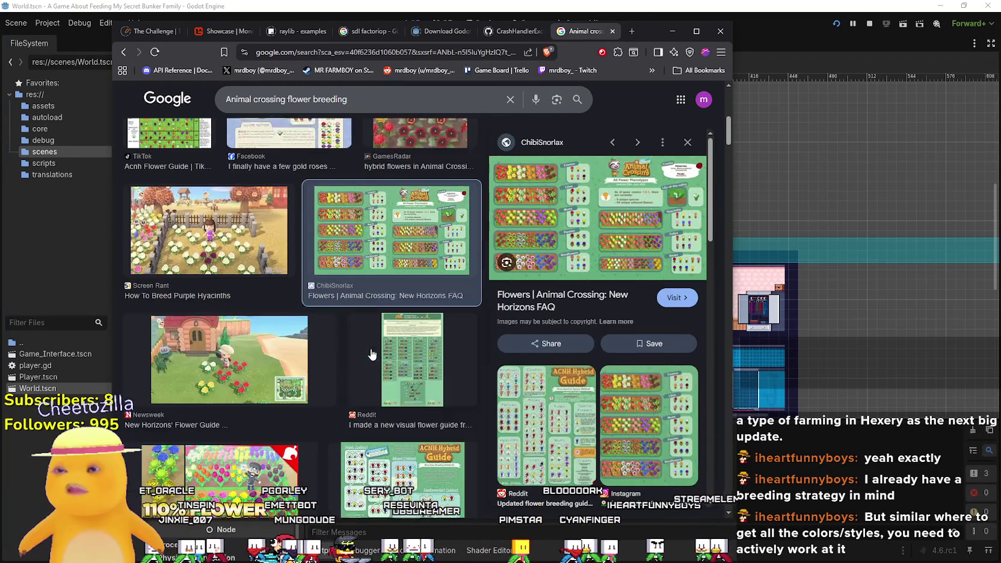
pyautogui.click(396, 353)
pyautogui.scroll(-1, 396, 352)
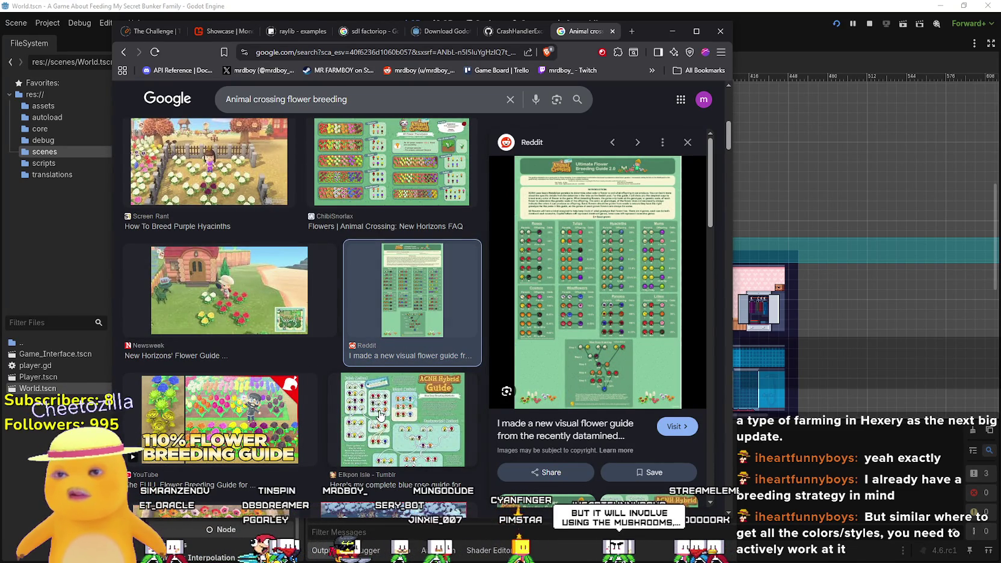
pyautogui.scroll(5, 391, 414)
pyautogui.scroll(1, 393, 415)
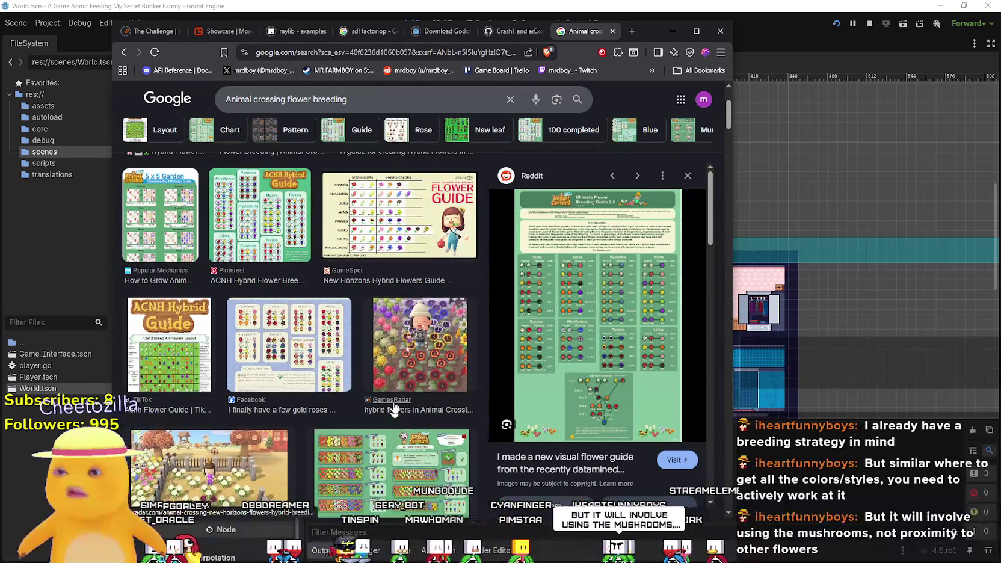
# - Preview the GamesRadar hybrid flowers result and scroll through its related images
pyautogui.click(397, 369)
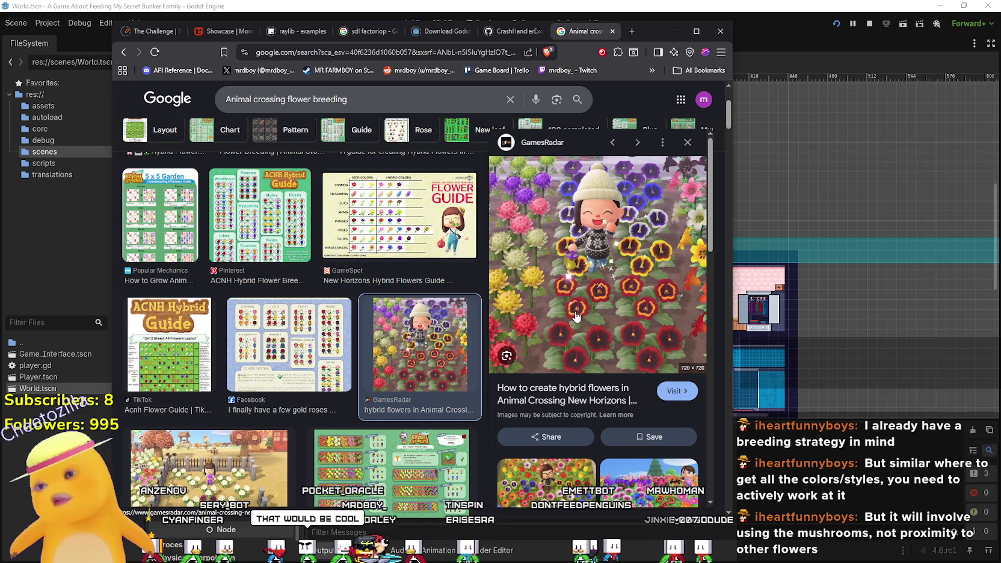
pyautogui.scroll(-2, 576, 315)
pyautogui.scroll(-5, 555, 452)
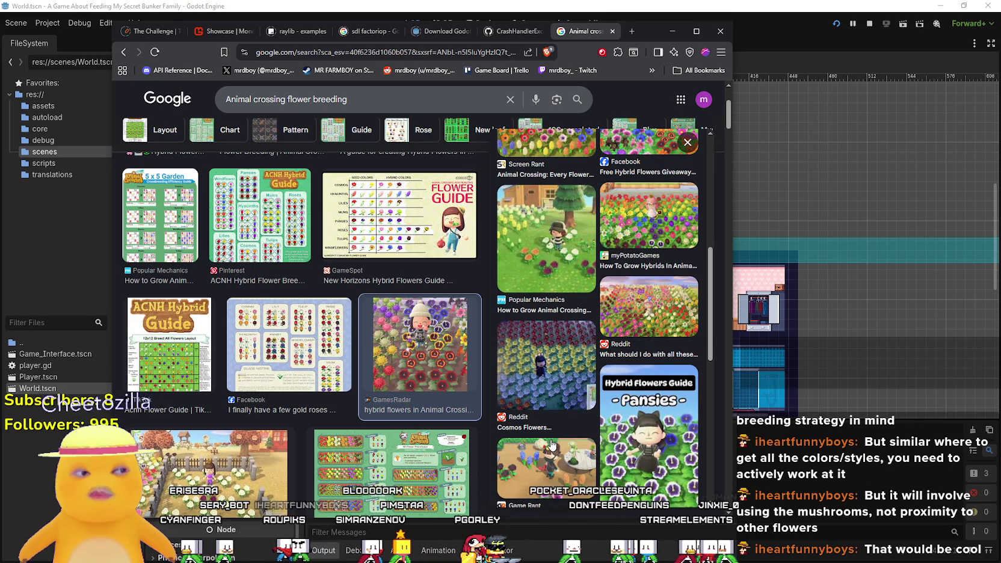
pyautogui.scroll(5, 551, 445)
pyautogui.scroll(-5, 534, 425)
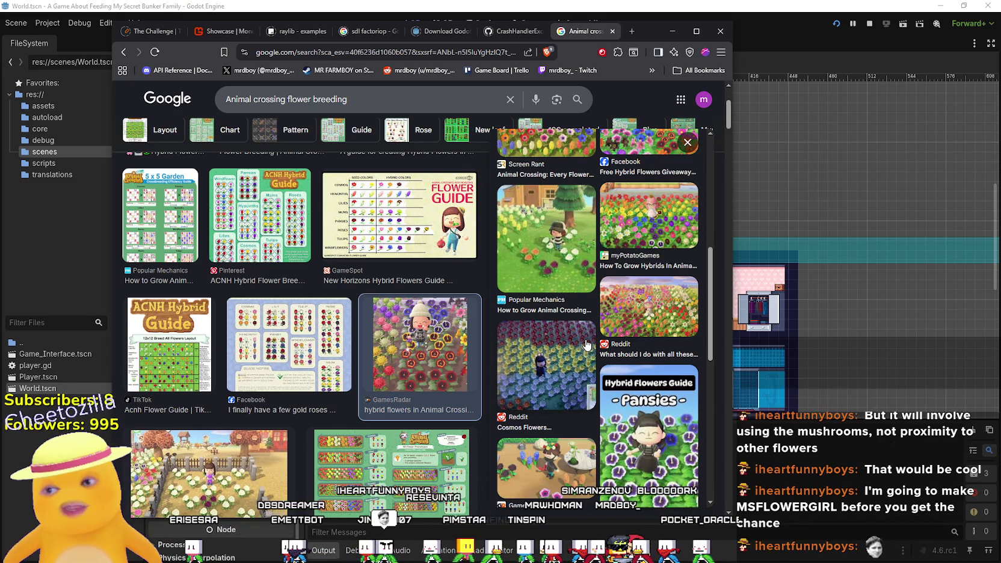
pyautogui.scroll(-2, 377, 389)
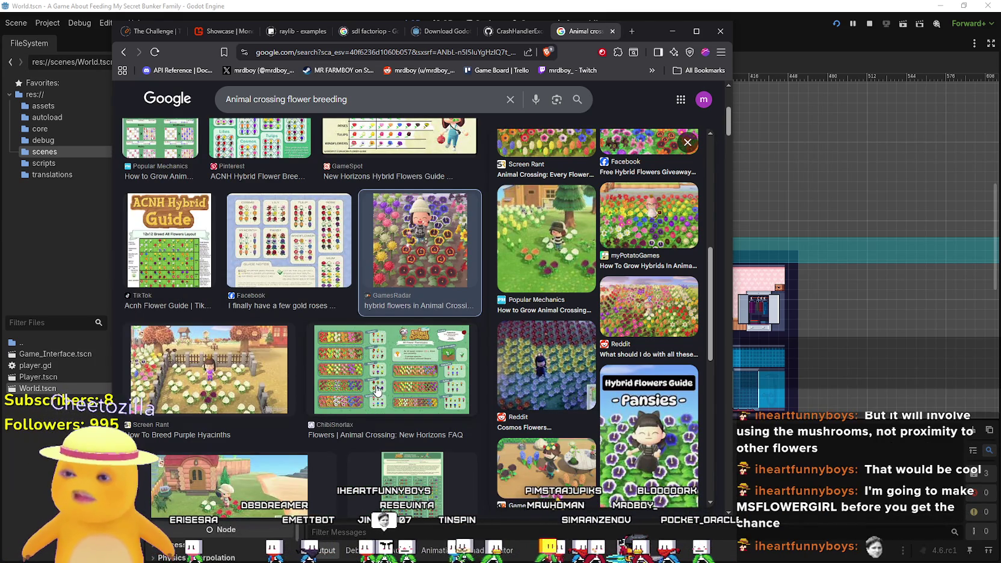
pyautogui.scroll(-4, 377, 390)
pyautogui.scroll(5, 584, 377)
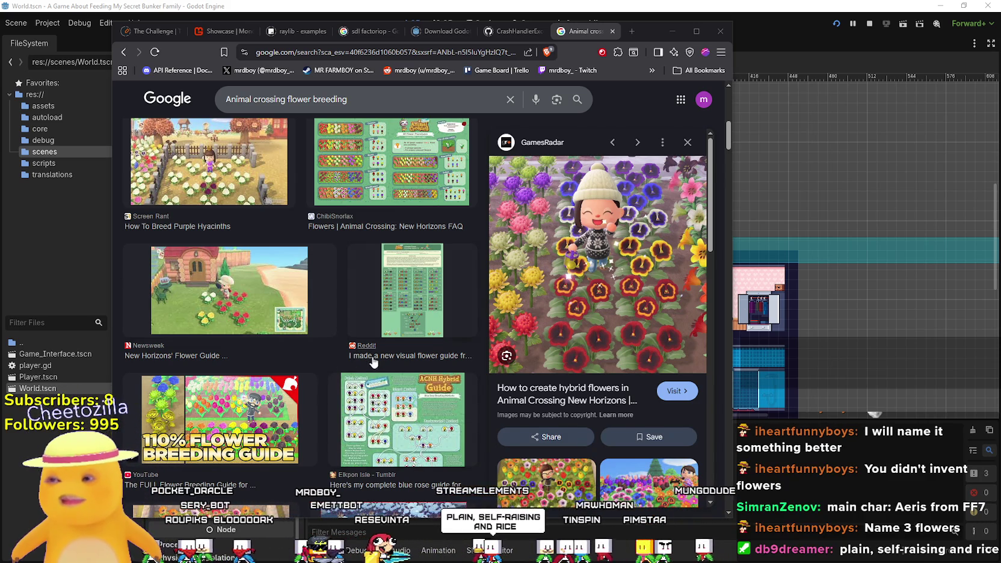
# - Preview the ChibiSnorlax flower chart and run a Lens visual search on the ACNH Hybrid Guide image
pyautogui.scroll(3, 379, 358)
pyautogui.click(423, 334)
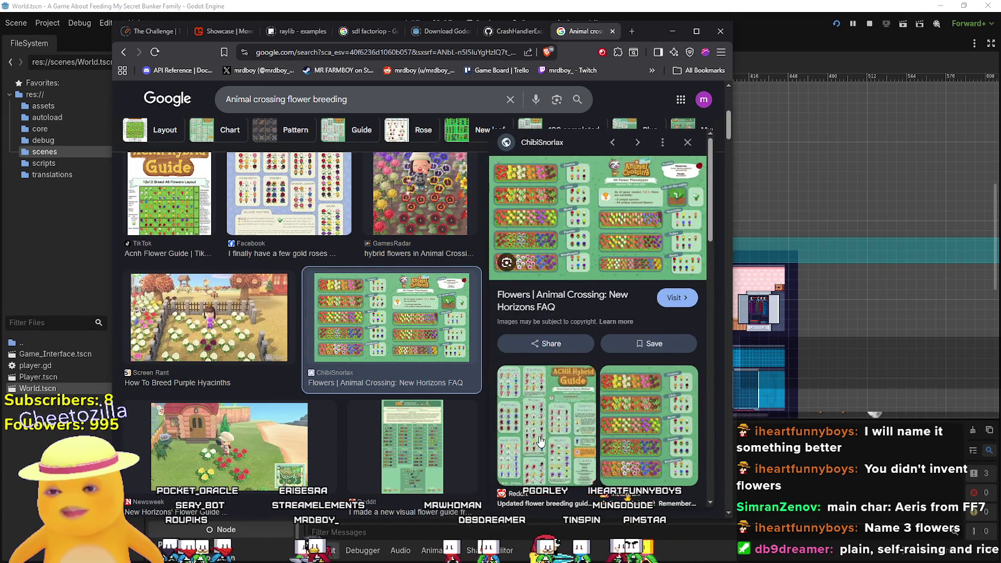
pyautogui.moveTo(561, 385)
pyautogui.mouseDown()
pyautogui.moveTo(579, 429)
pyautogui.moveTo(638, 410)
pyautogui.mouseUp()
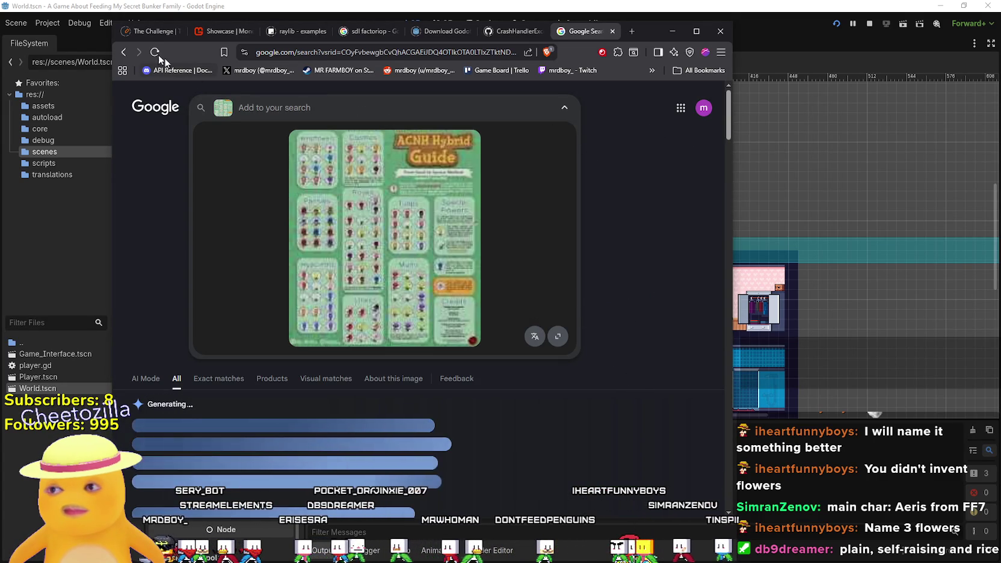
pyautogui.scroll(-5, 631, 361)
# - View the Flower Colors chart full size in a separate tab, then visit its Instagram source post
pyautogui.click(632, 361)
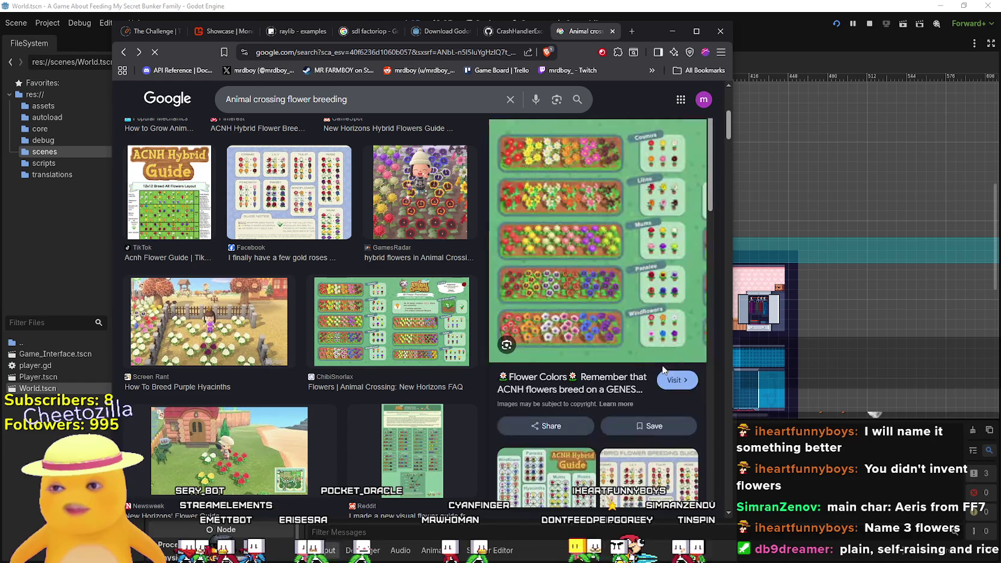
pyautogui.rightClick(619, 214)
pyautogui.click(686, 396)
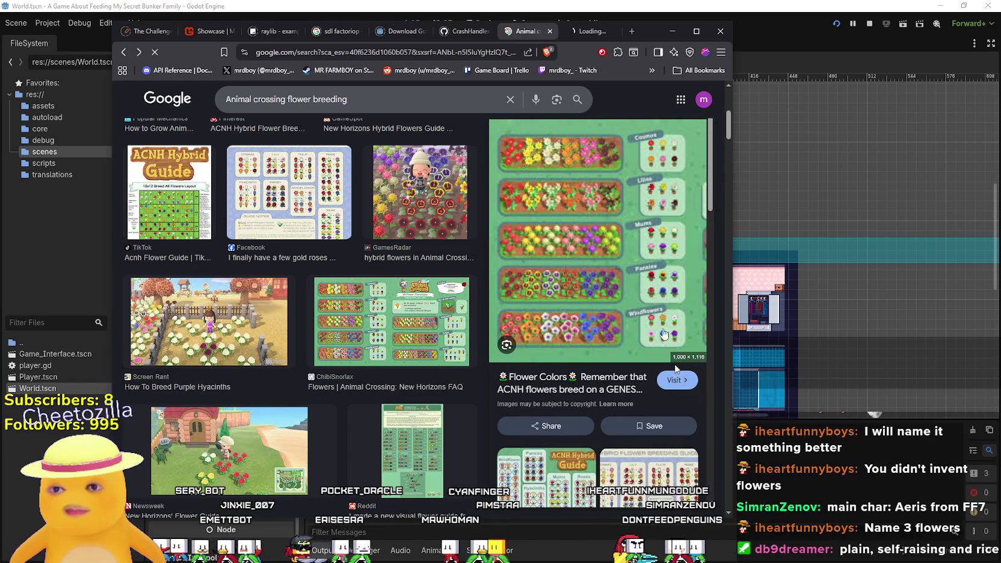
pyautogui.click(583, 31)
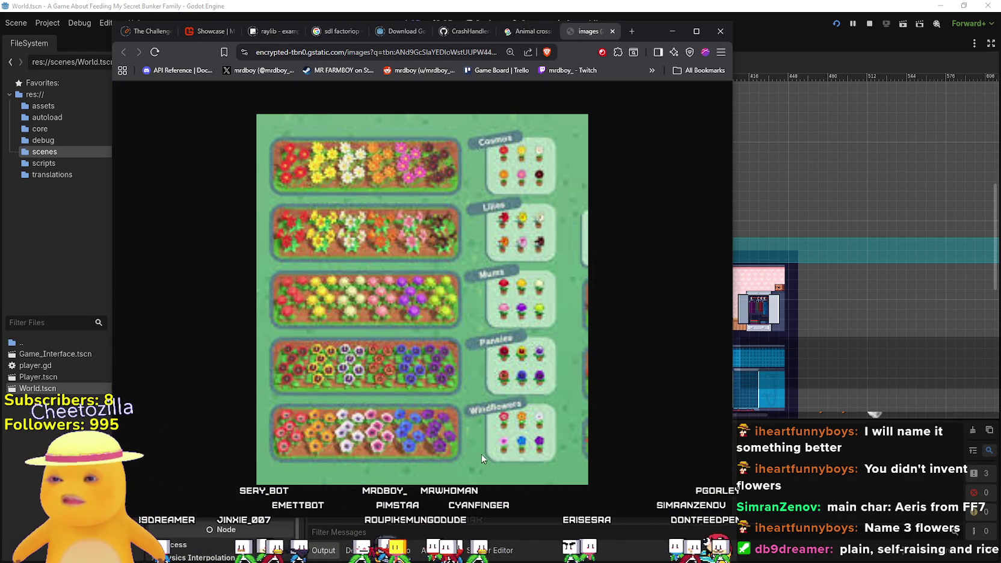
pyautogui.click(540, 33)
pyautogui.scroll(-3, 571, 276)
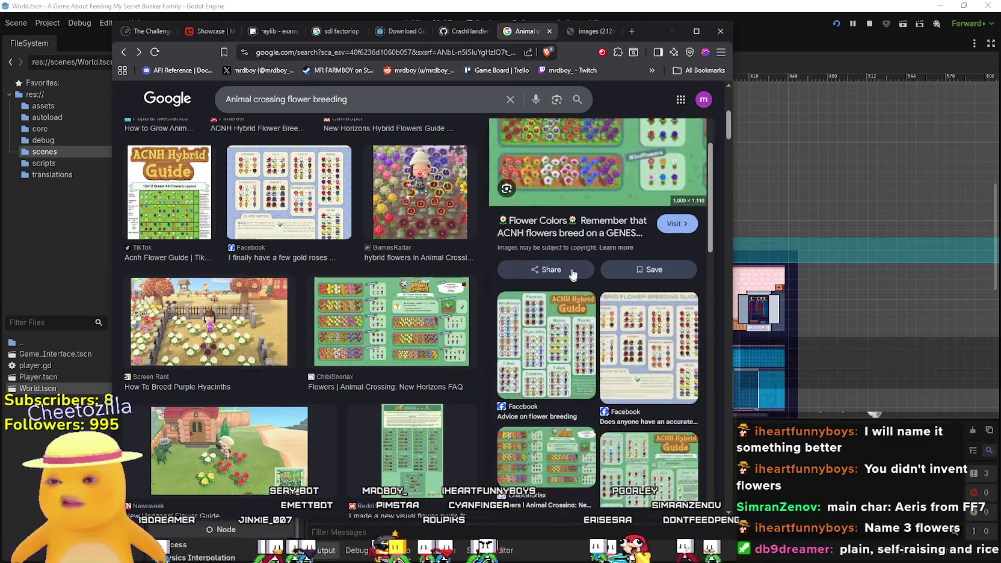
pyautogui.click(581, 198)
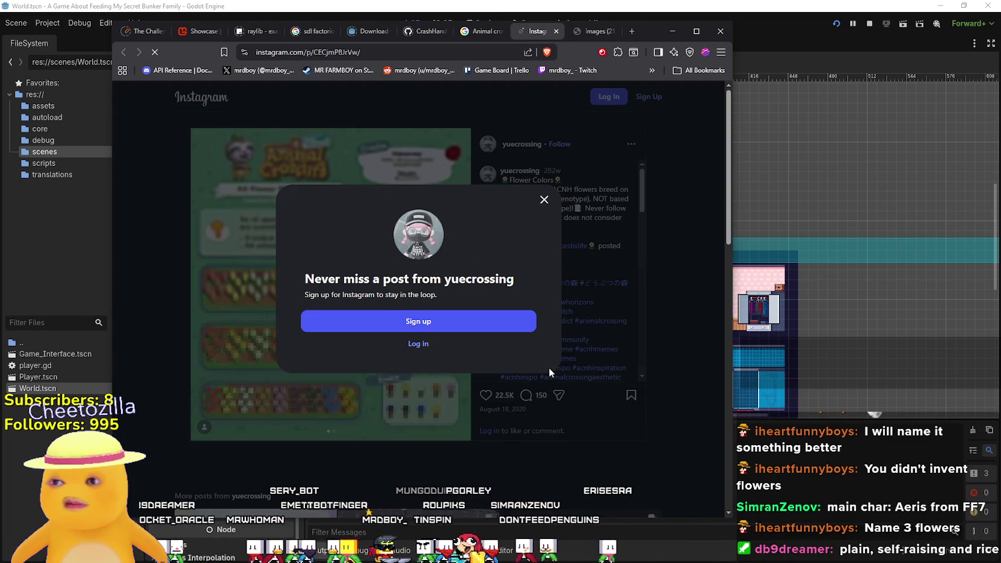
# - Dismiss Instagram's sign-up prompt, read the flower phenotypes post, then close it
pyautogui.click(544, 199)
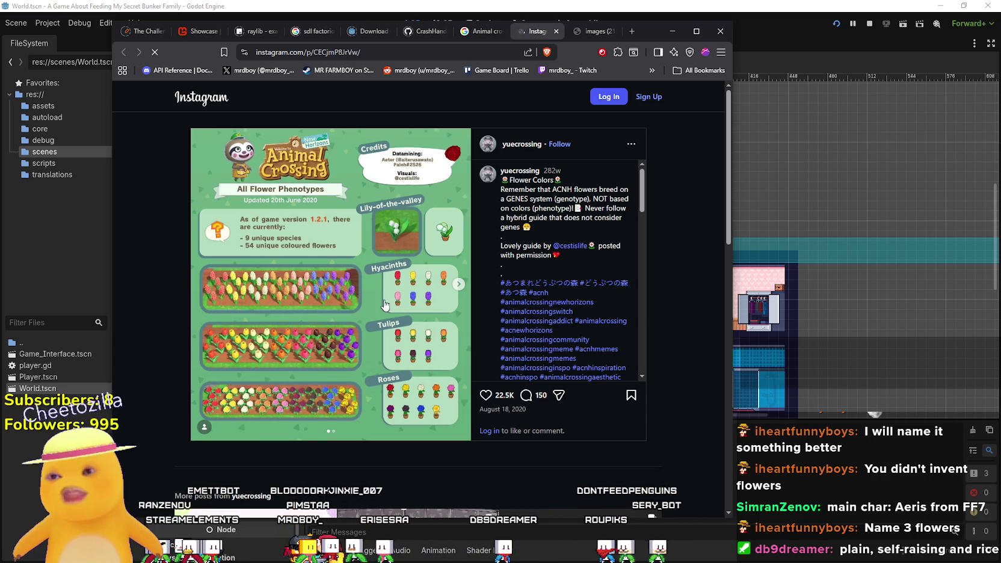
pyautogui.click(556, 32)
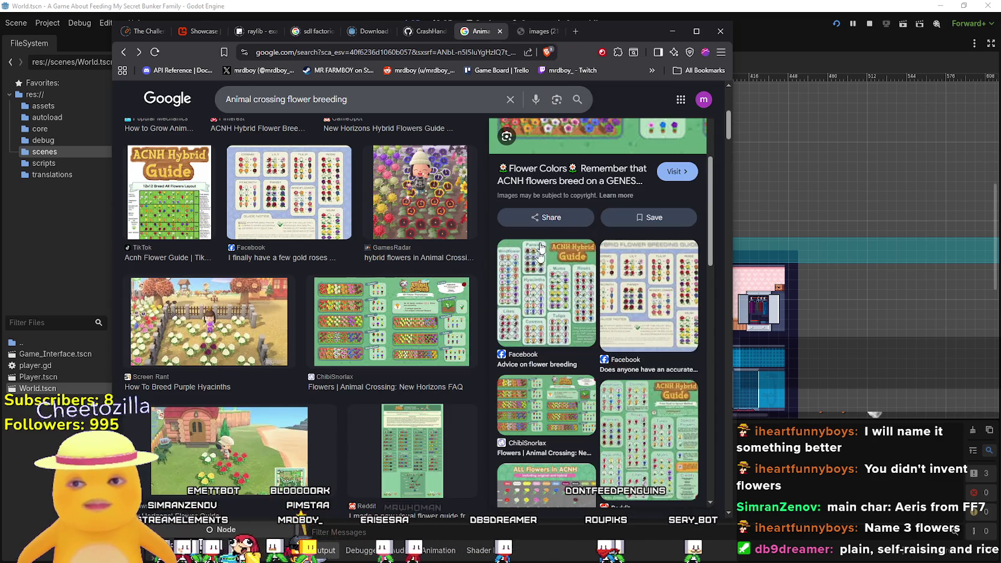
# - Scroll the Google Images results, then return to the Godot editor showing the World scene
pyautogui.scroll(-3, 419, 207)
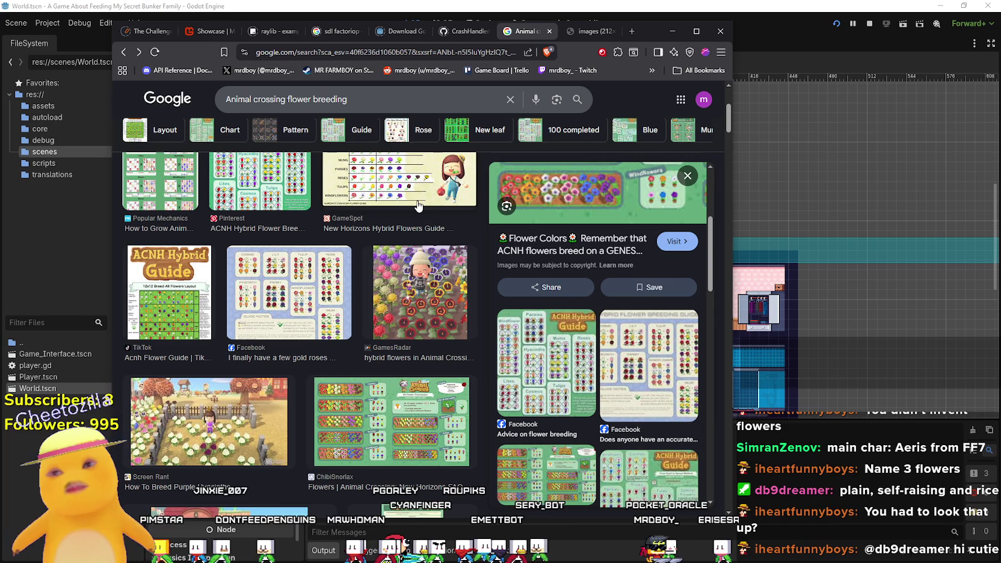
pyautogui.click(696, 5)
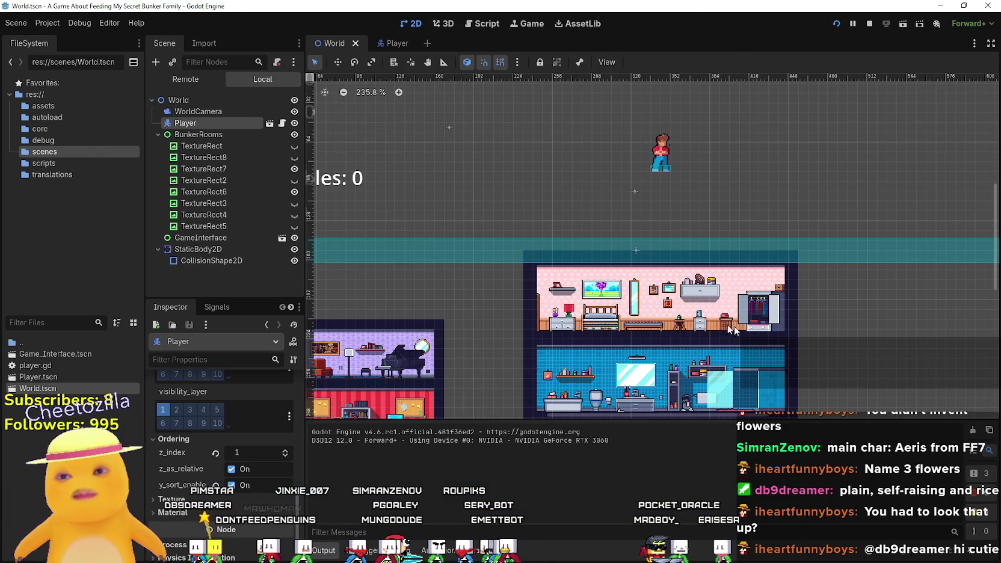
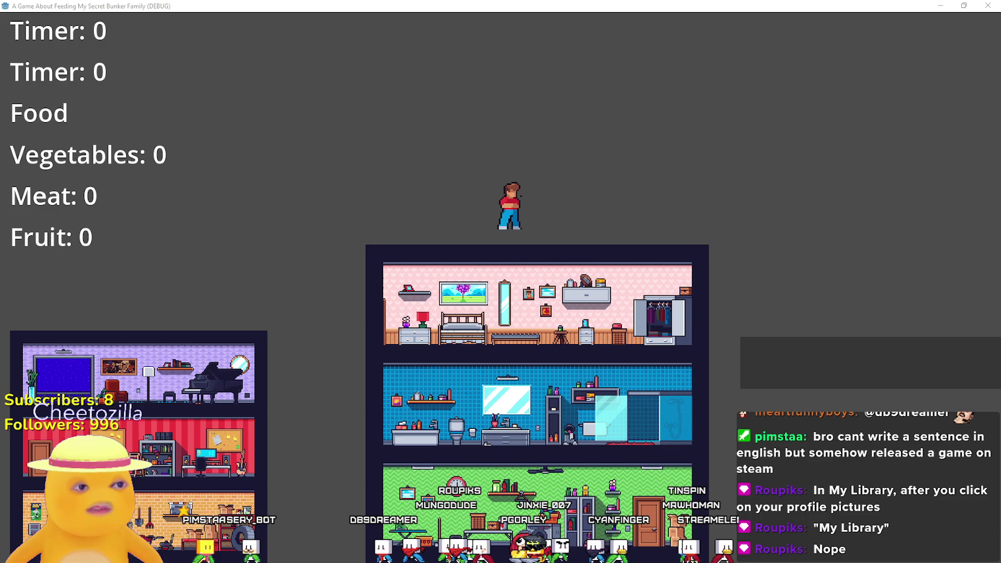
# - Bring the itch.io My Library browser forward, then minimize it
pyautogui.hotkey('alt', 'Tab')
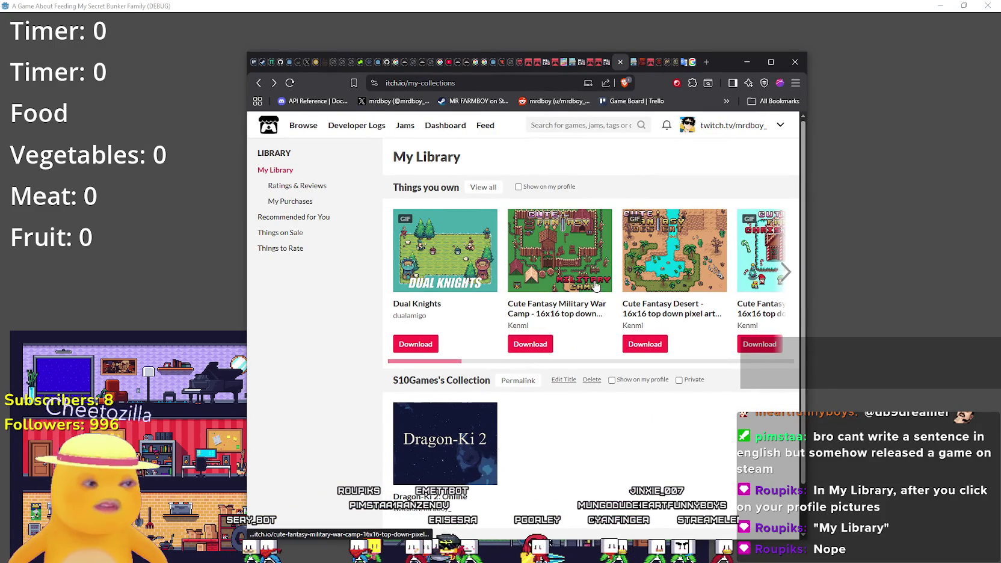
pyautogui.click(750, 65)
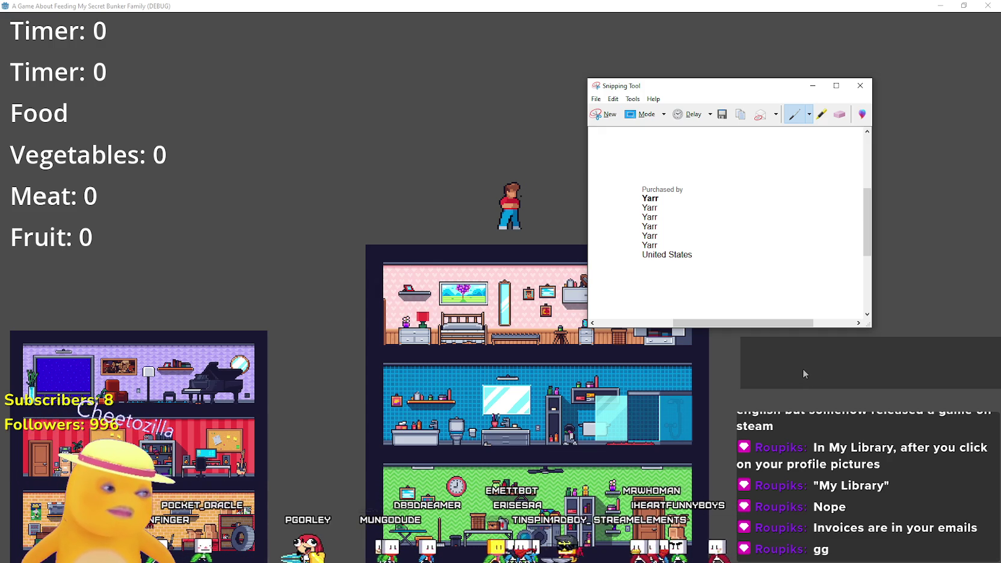
# - Nudge the Snipping Tool purchase-details capture upward, then dismiss it
pyautogui.moveTo(695, 88)
pyautogui.mouseDown()
pyautogui.moveTo(719, 63)
pyautogui.moveTo(692, 73)
pyautogui.mouseUp()
pyautogui.click(523, 192)
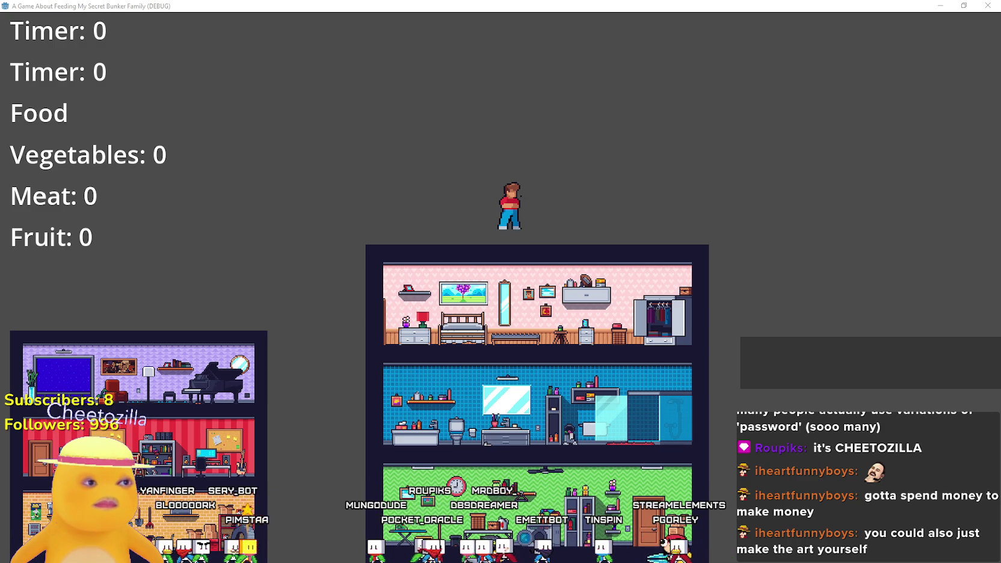
# - On the Mucho Pixels page, show the downloaded city_street_2_tileset_pack_v01.zip in its folder
pyautogui.hotkey('alt', 'Tab')
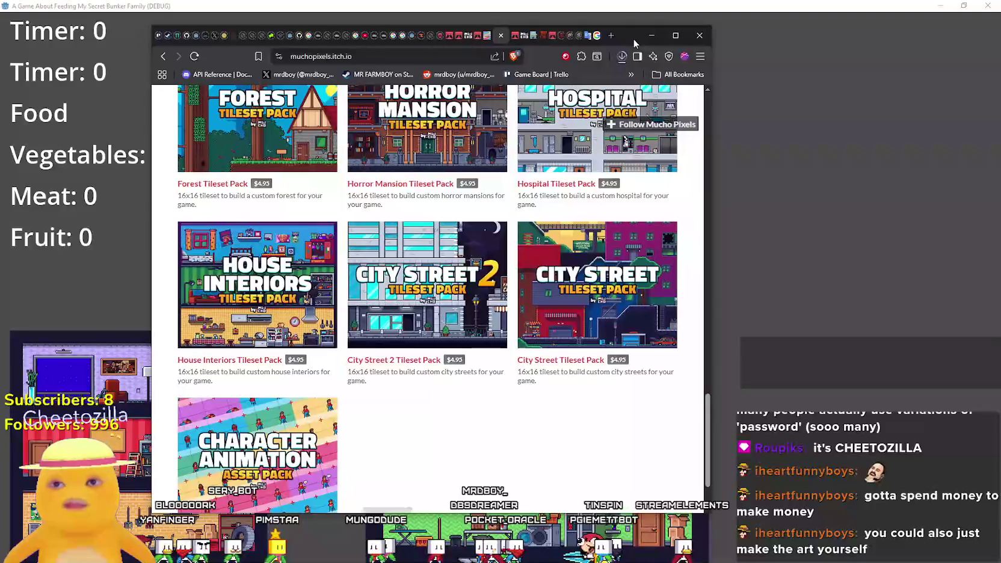
pyautogui.click(621, 56)
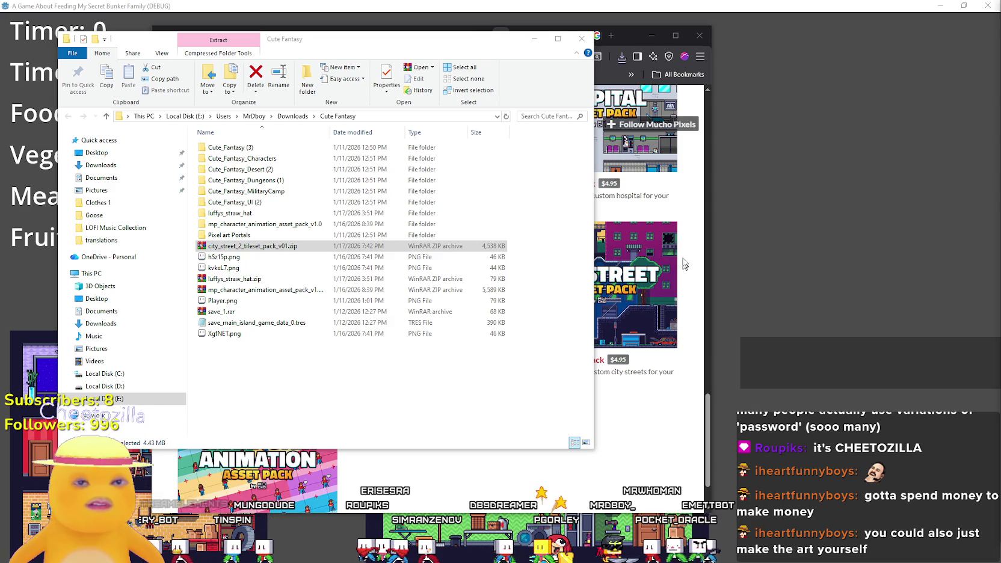
# - Take the game window out of fullscreen and bring the Cute Fantasy downloads folder forward
pyautogui.click(720, 7)
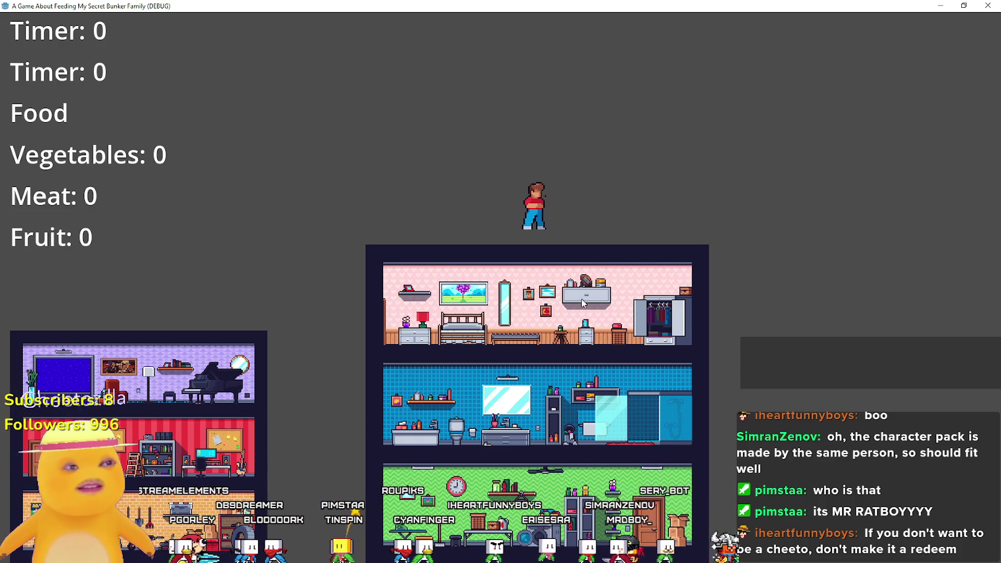
pyautogui.moveTo(499, 6); pyautogui.dragTo(467, 68)
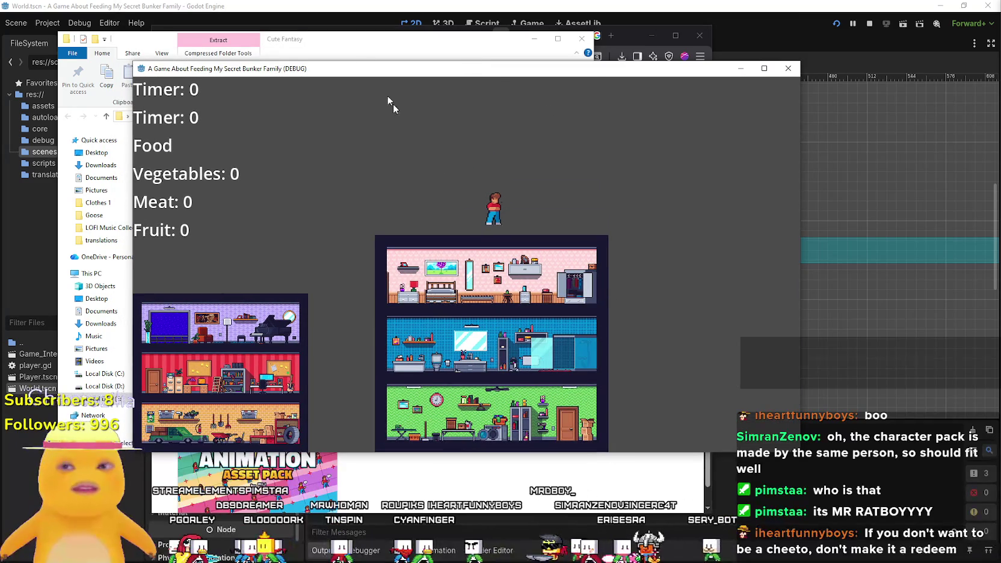
pyautogui.moveTo(361, 39); pyautogui.dragTo(400, 36)
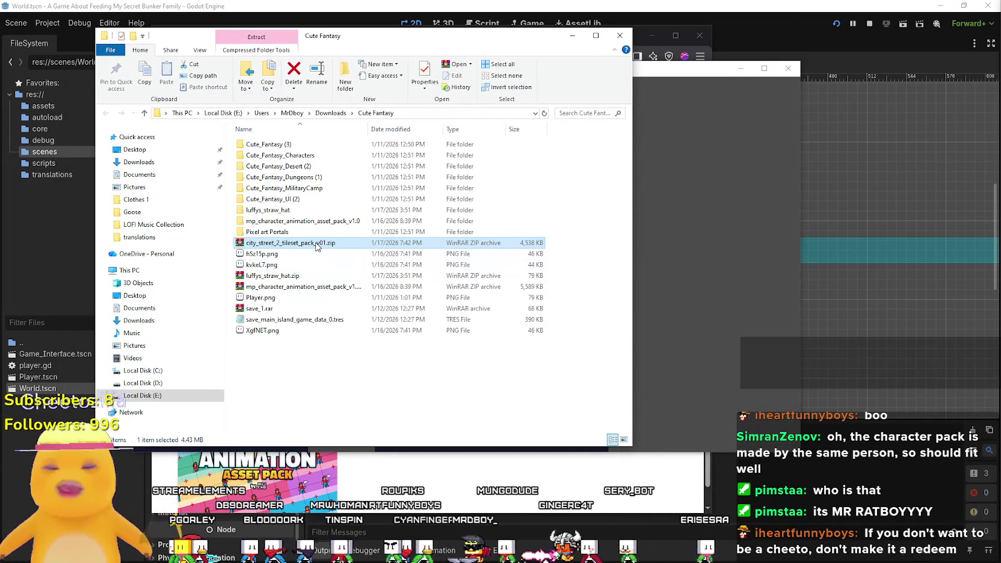
# - Extract city_street_2_tileset_pack_v01.zip to its own folder and open the inner tileset folder
pyautogui.rightClick(317, 243)
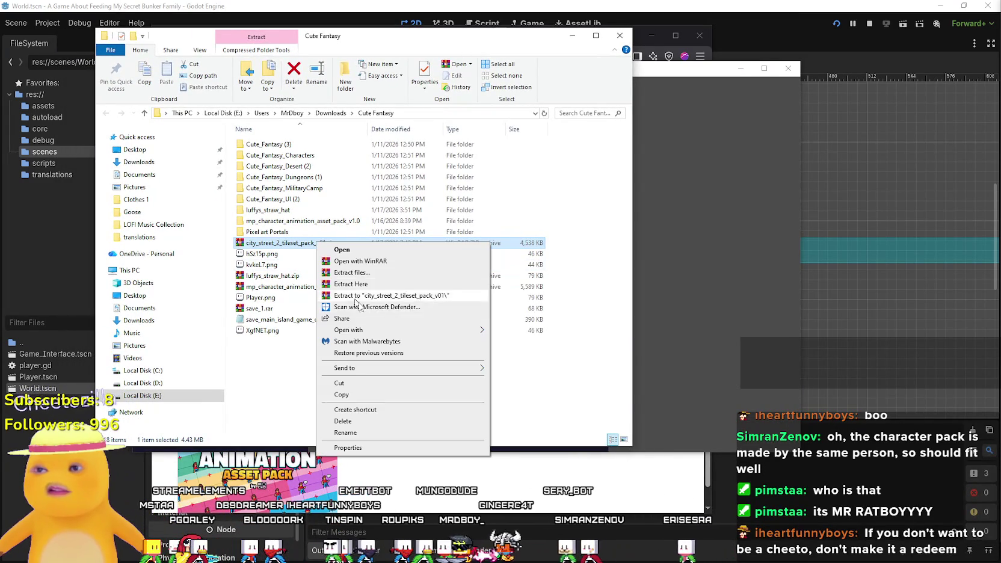
pyautogui.click(400, 301)
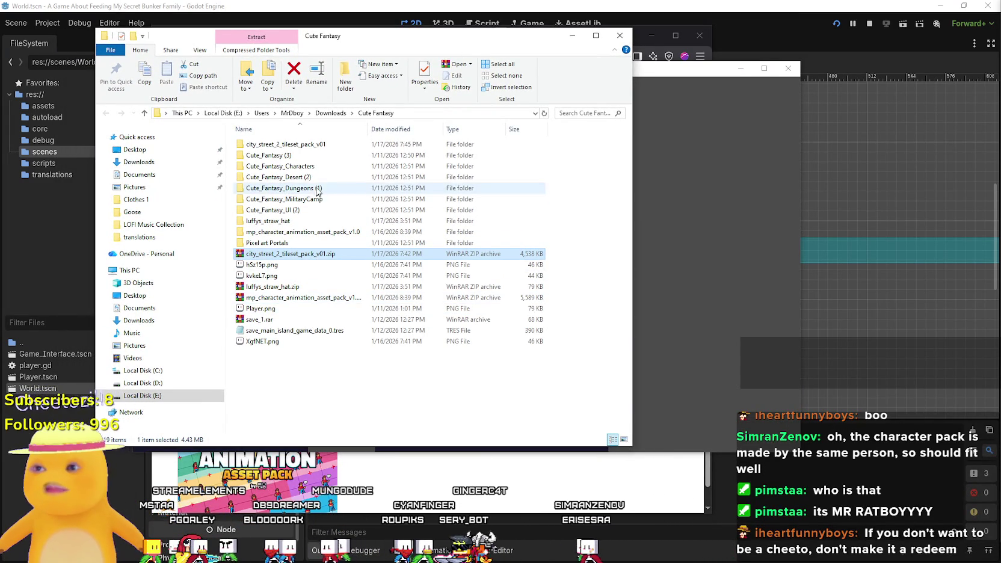
pyautogui.doubleClick(303, 147)
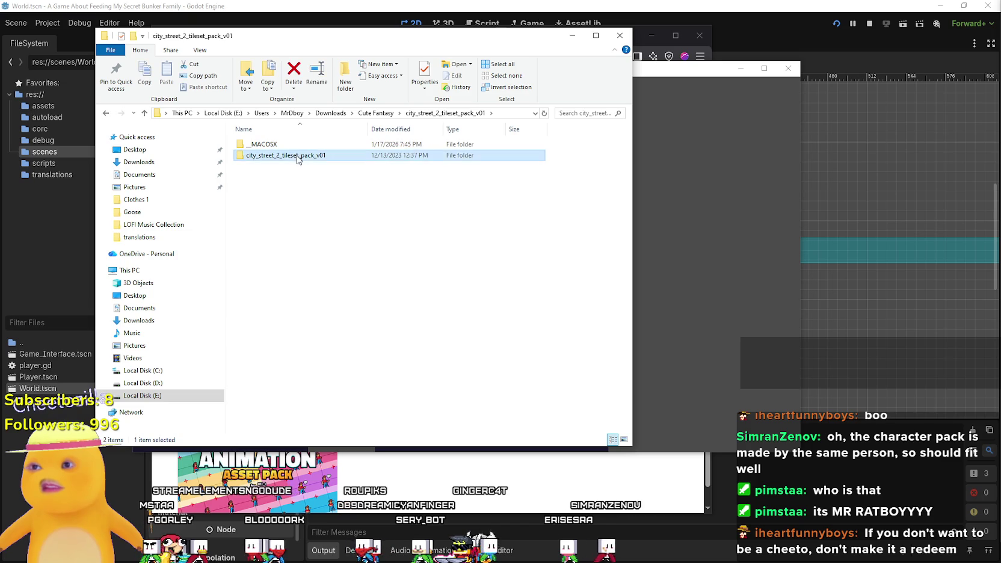
pyautogui.doubleClick(279, 156)
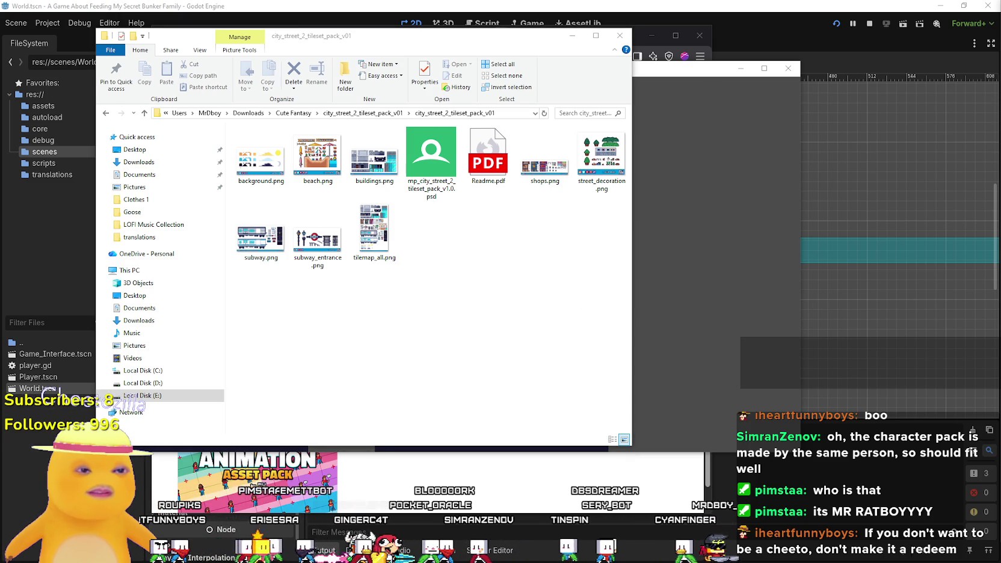
pyautogui.hotkey('alt', 'Tab')
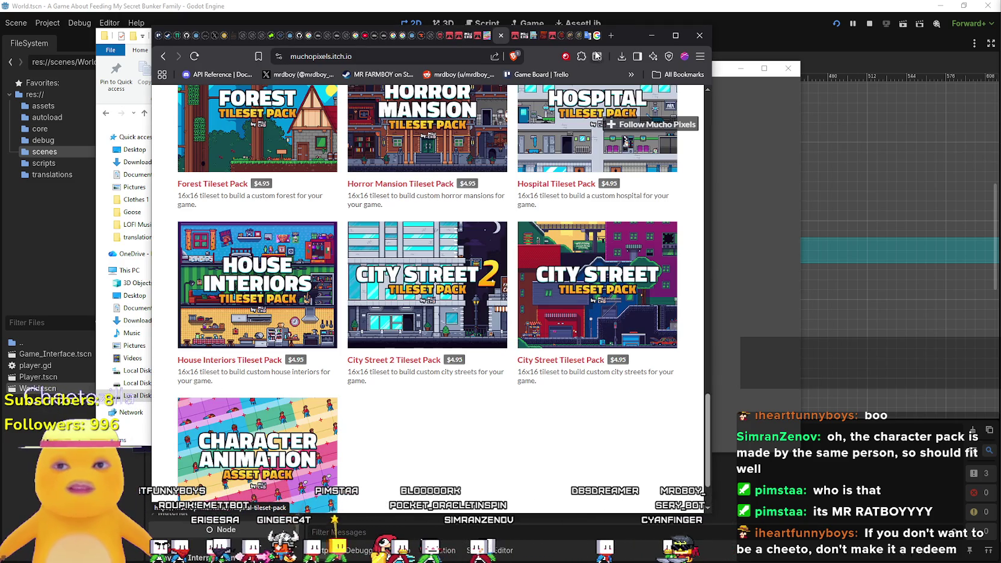
pyautogui.click(652, 35)
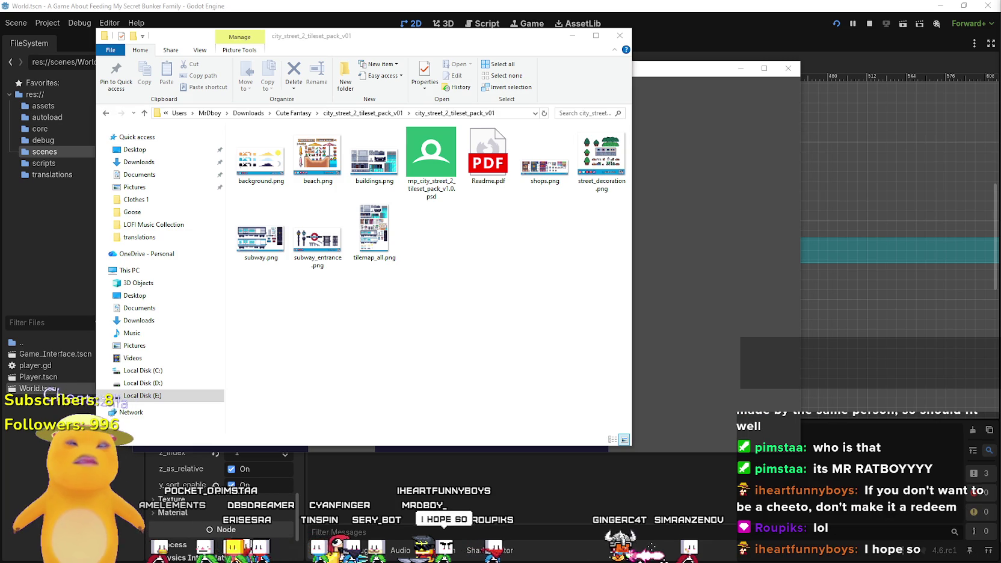
pyautogui.moveTo(1000, 61); pyautogui.dragTo(739, 60)
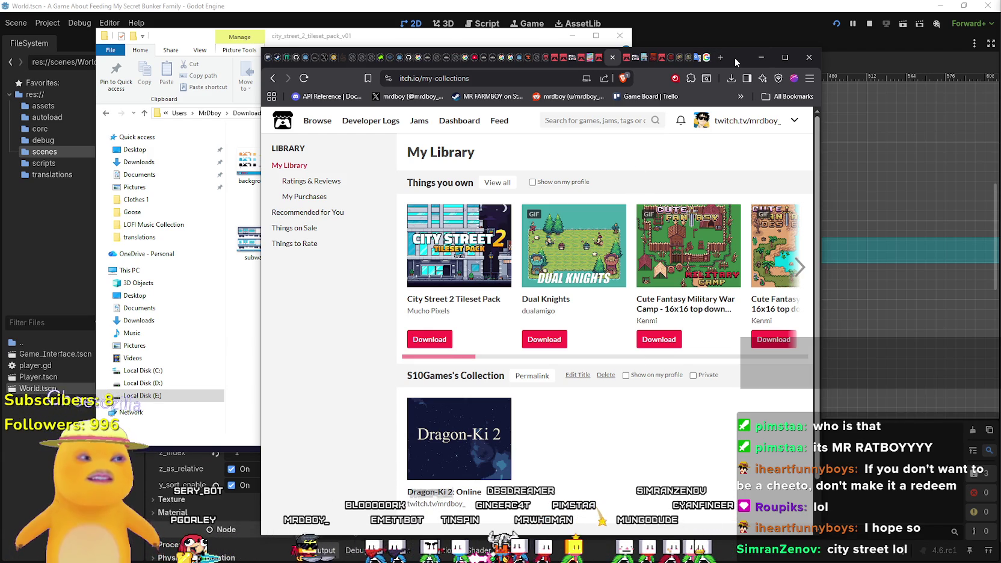
pyautogui.moveTo(734, 58); pyautogui.dragTo(713, 68)
pyautogui.click(423, 303)
pyautogui.click(547, 172)
pyautogui.doubleClick(536, 172)
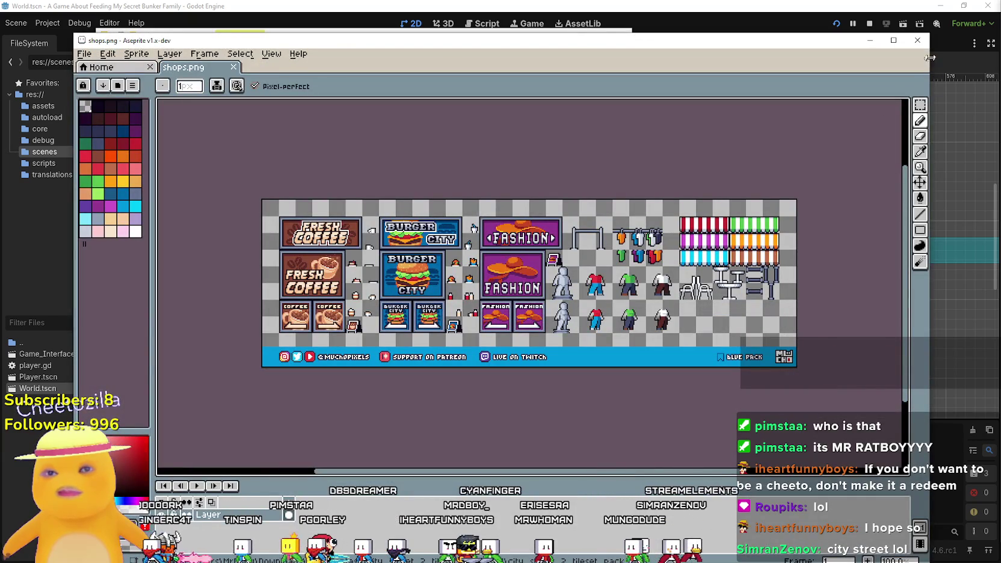
# - Preview street_decoration.png, subway.png and subway_entrance.png in Aseprite, closing each one
pyautogui.click(918, 41)
pyautogui.doubleClick(591, 153)
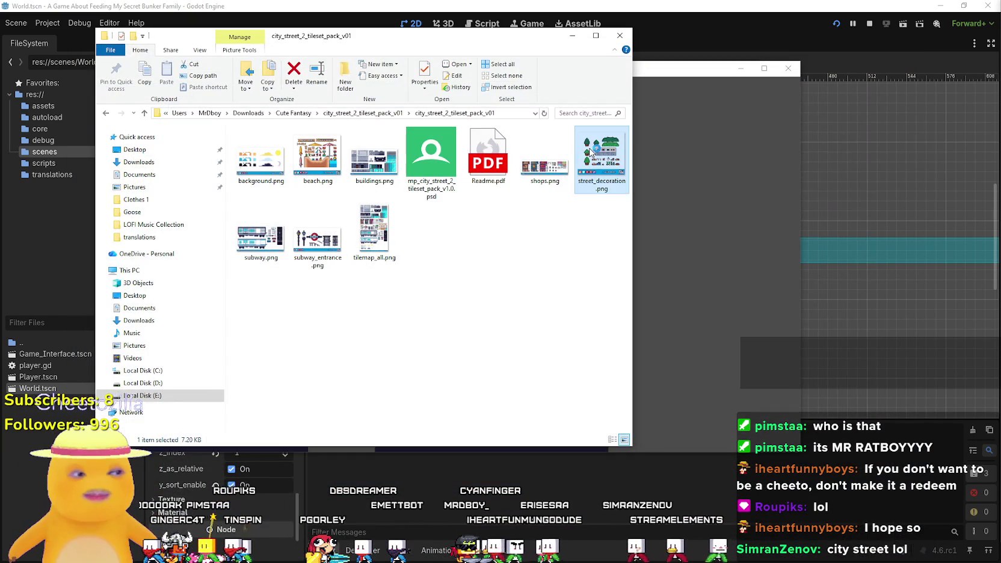
pyautogui.scroll(-2, 561, 248)
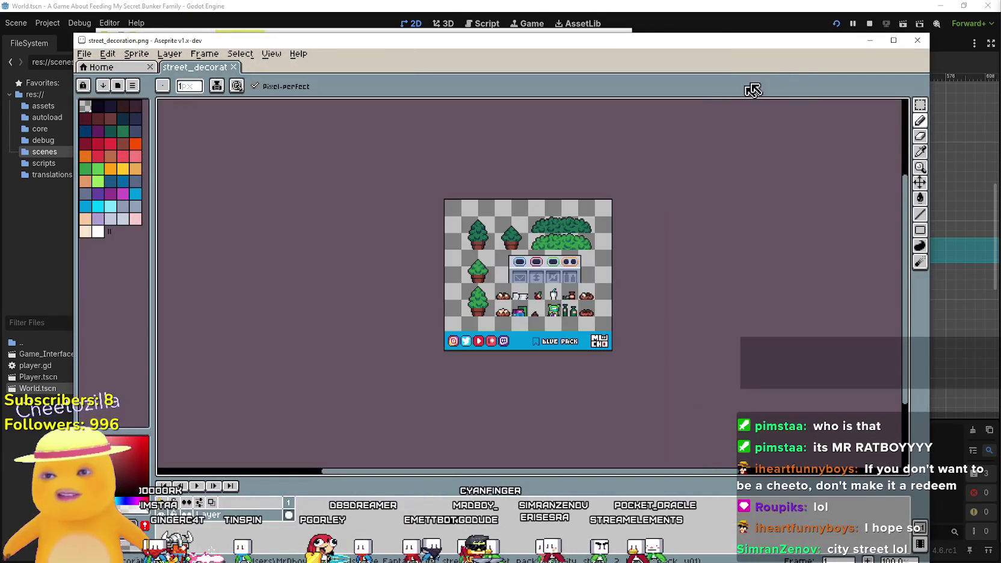
pyautogui.click(918, 40)
pyautogui.click(252, 235)
pyautogui.doubleClick(252, 235)
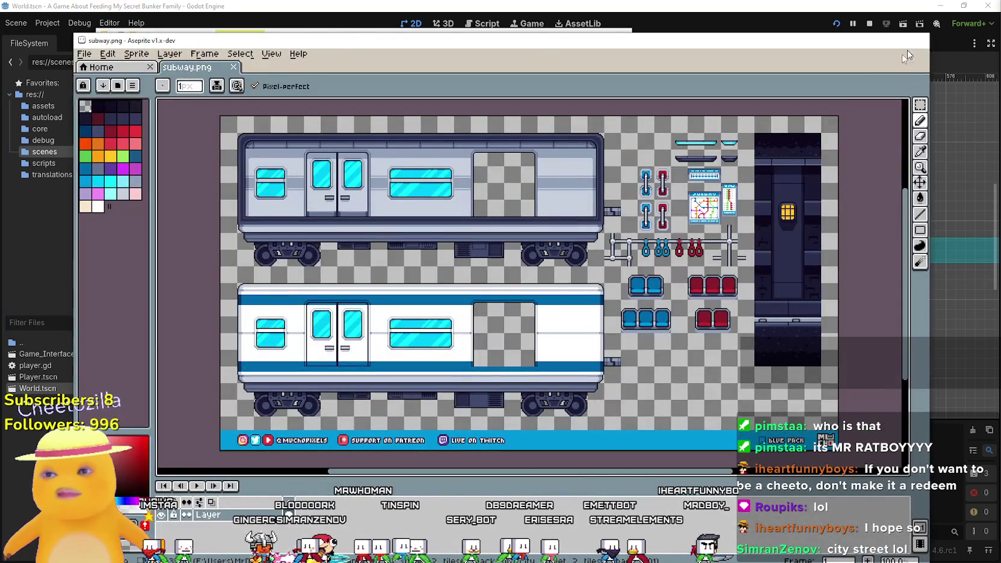
pyautogui.click(917, 40)
pyautogui.click(320, 231)
pyautogui.doubleClick(320, 231)
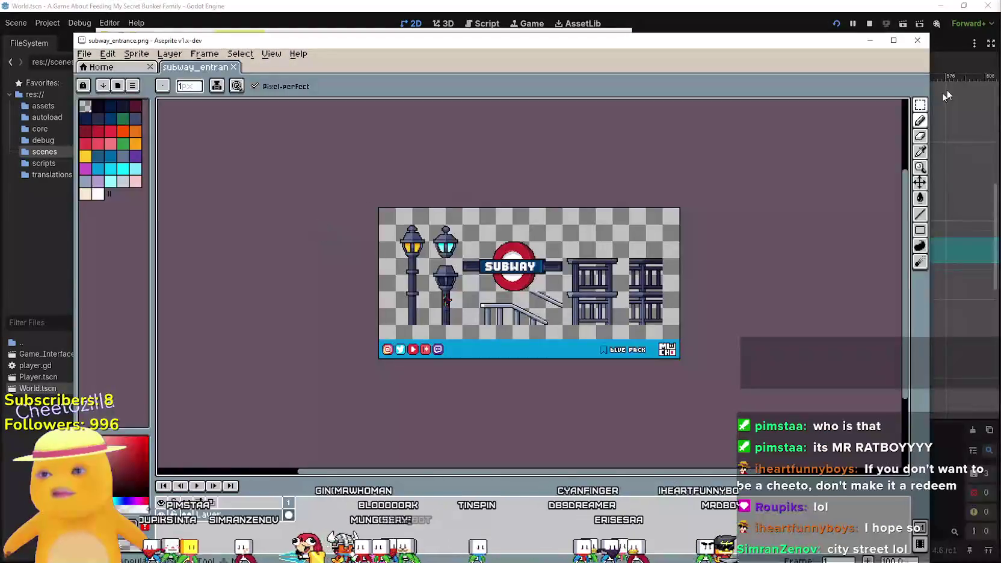
pyautogui.click(916, 42)
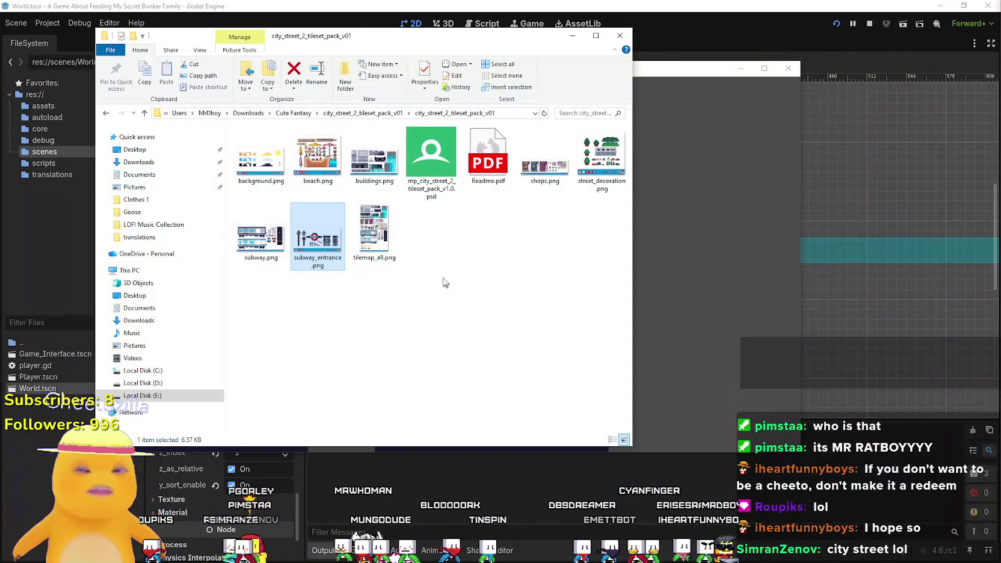
# - Open tilemap_all.png in Aseprite, scroll through the sheet, then quit with Ctrl+Q
pyautogui.doubleClick(397, 234)
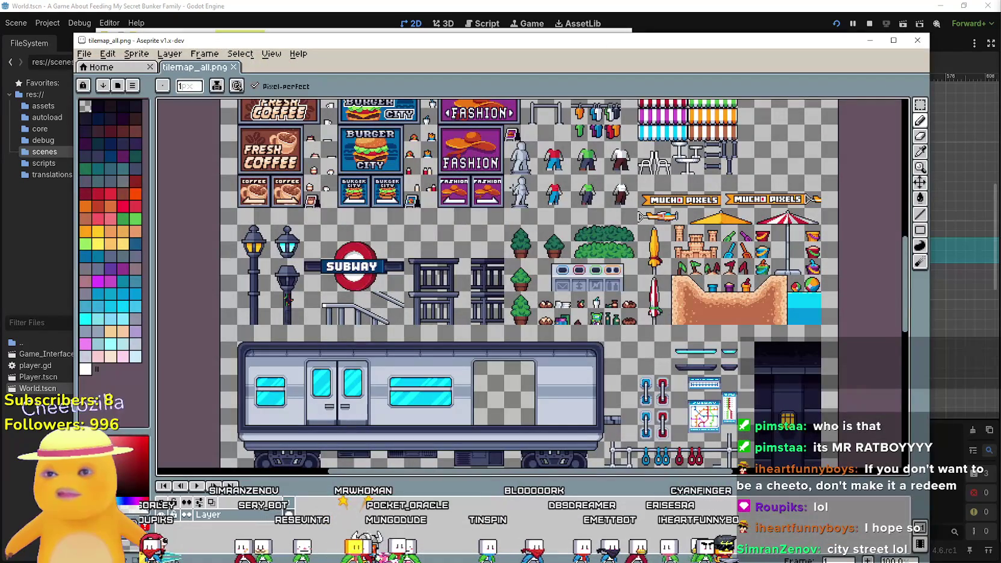
pyautogui.scroll(5, 466, 208)
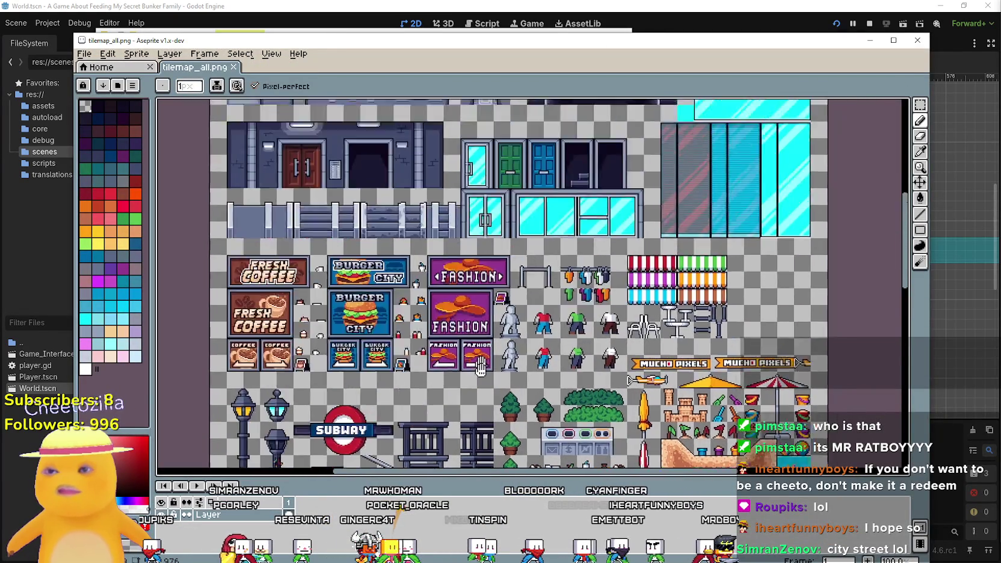
pyautogui.scroll(2, 467, 209)
pyautogui.scroll(-4, 475, 264)
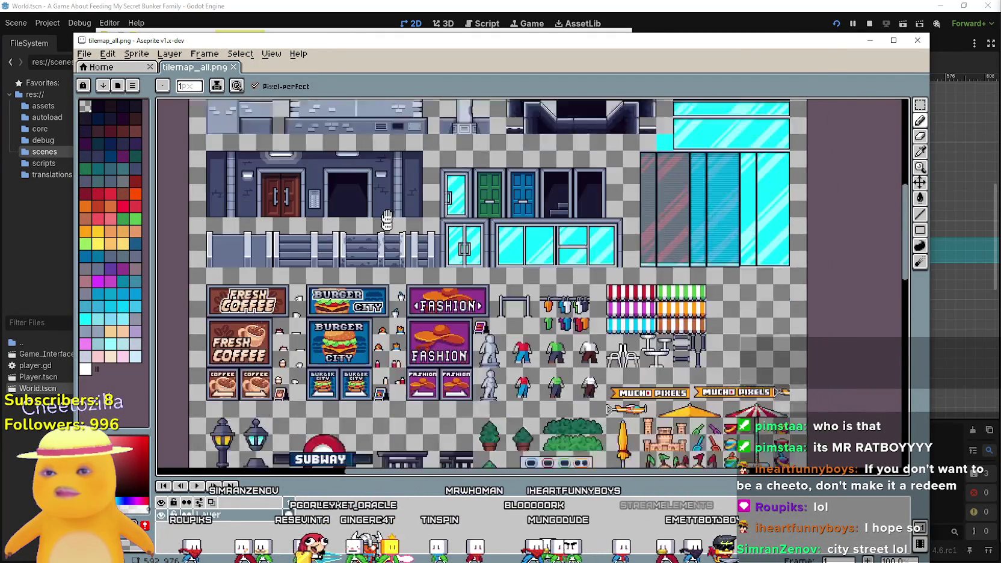
pyautogui.scroll(-9, 486, 322)
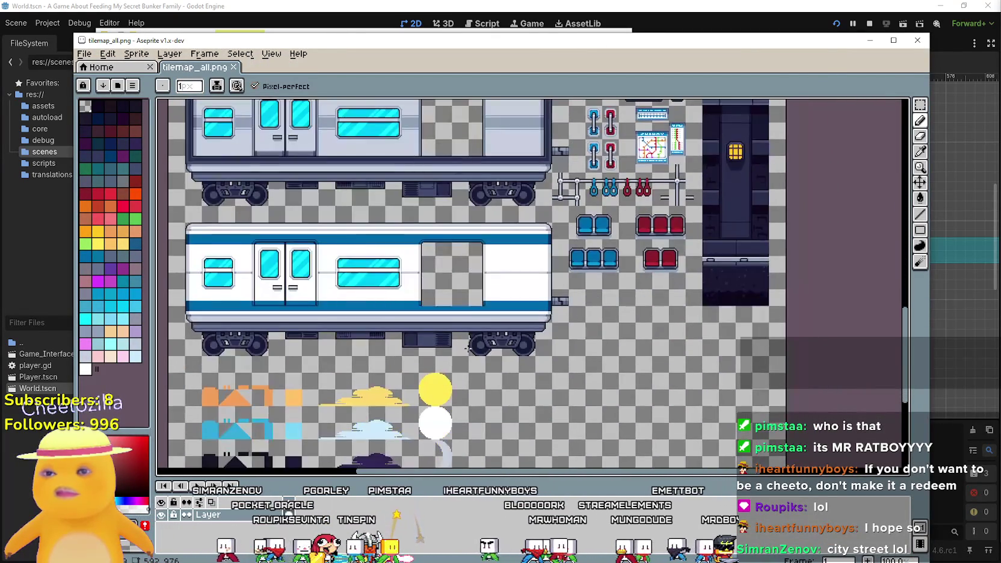
pyautogui.scroll(5, 457, 192)
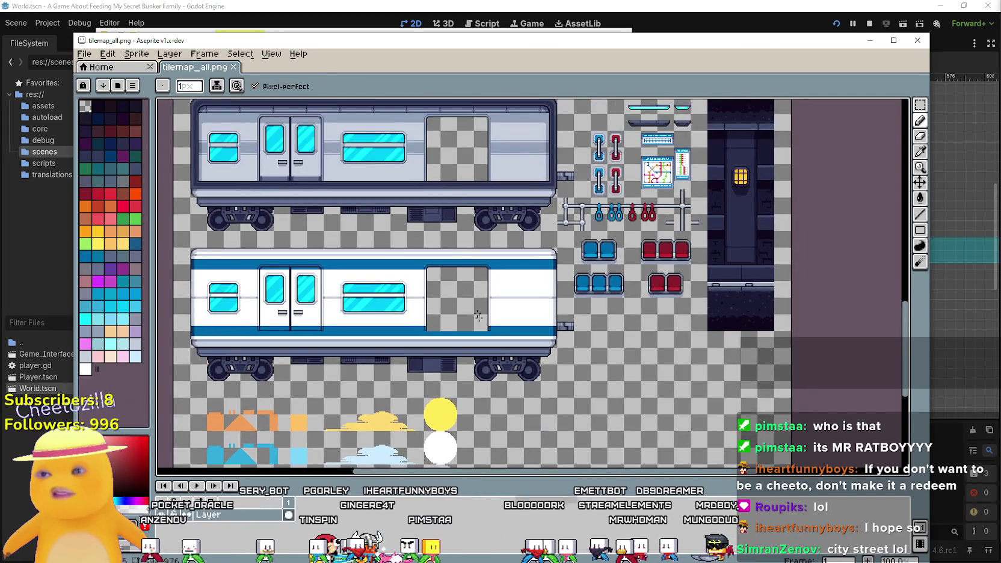
pyautogui.scroll(5, 535, 199)
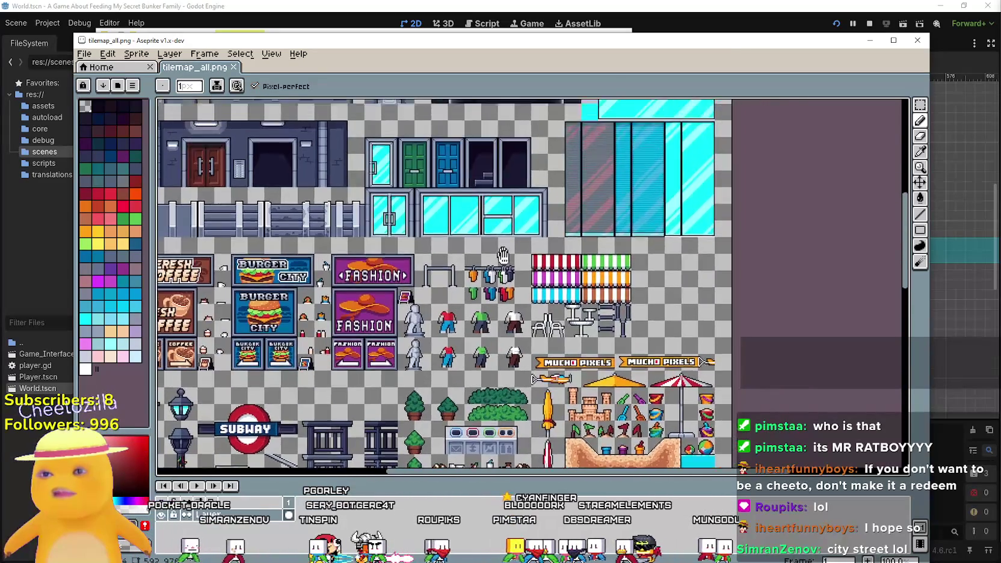
pyautogui.scroll(-2, 556, 171)
pyautogui.scroll(7, 561, 163)
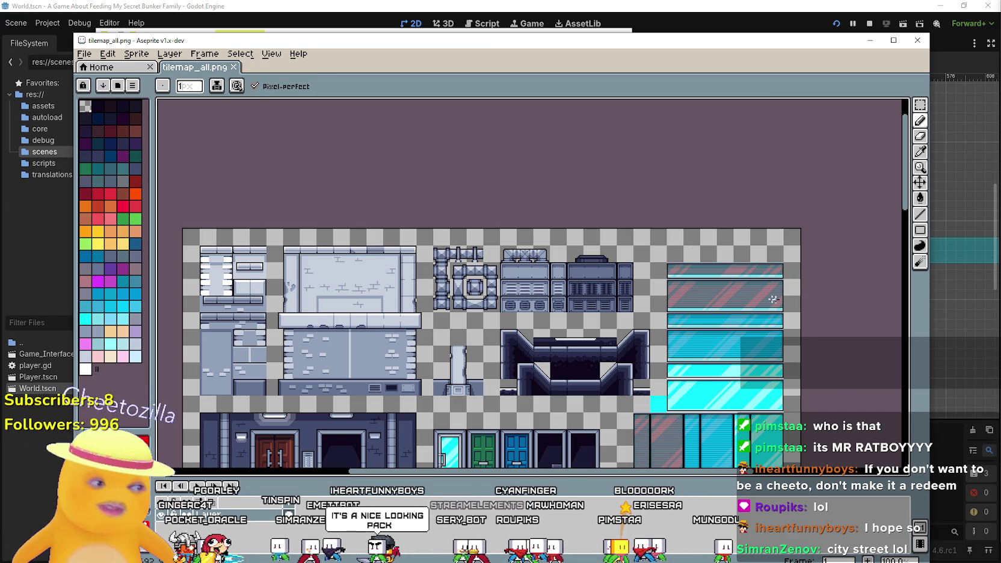
pyautogui.scroll(-3, 784, 302)
pyautogui.hotkey('ctrl', 'q')
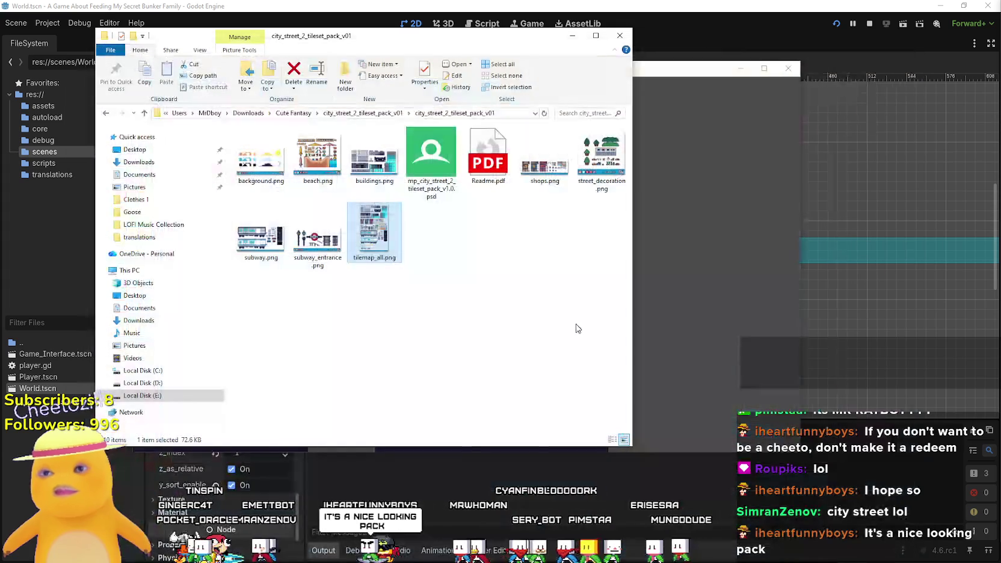
# - Open beach.png in Aseprite from the folder, then close its preview
pyautogui.click(549, 309)
pyautogui.write('be')
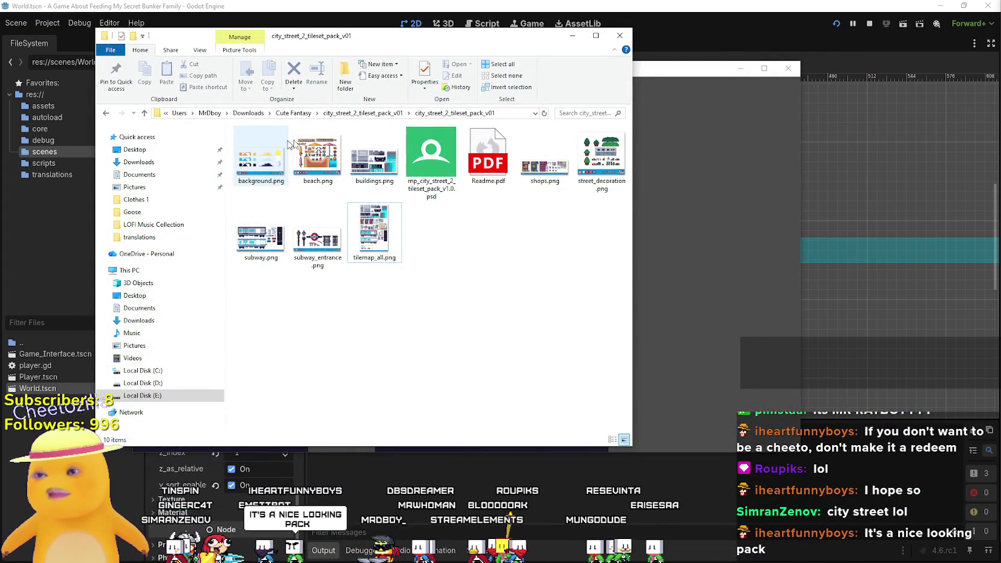
pyautogui.press('Return')
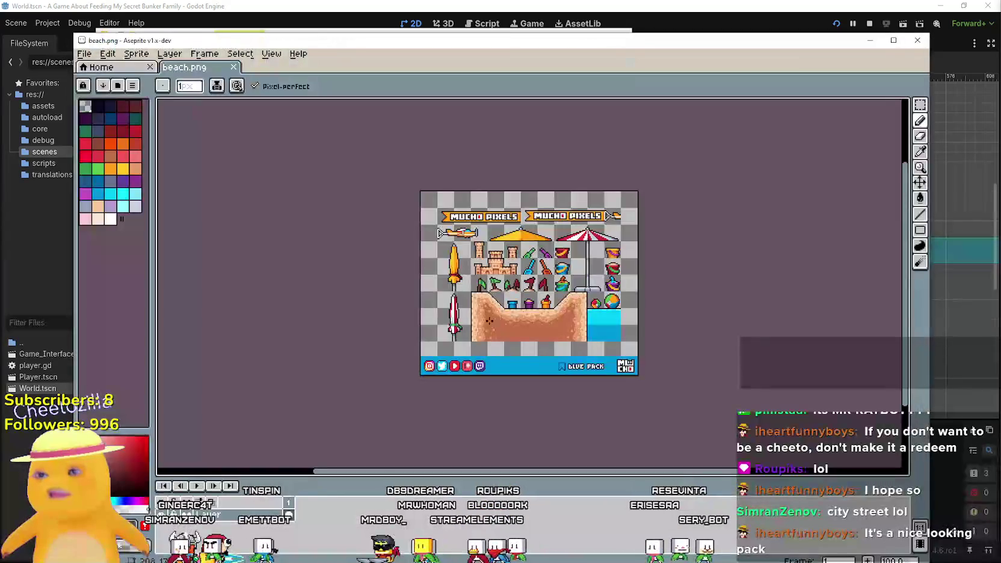
pyautogui.click(918, 41)
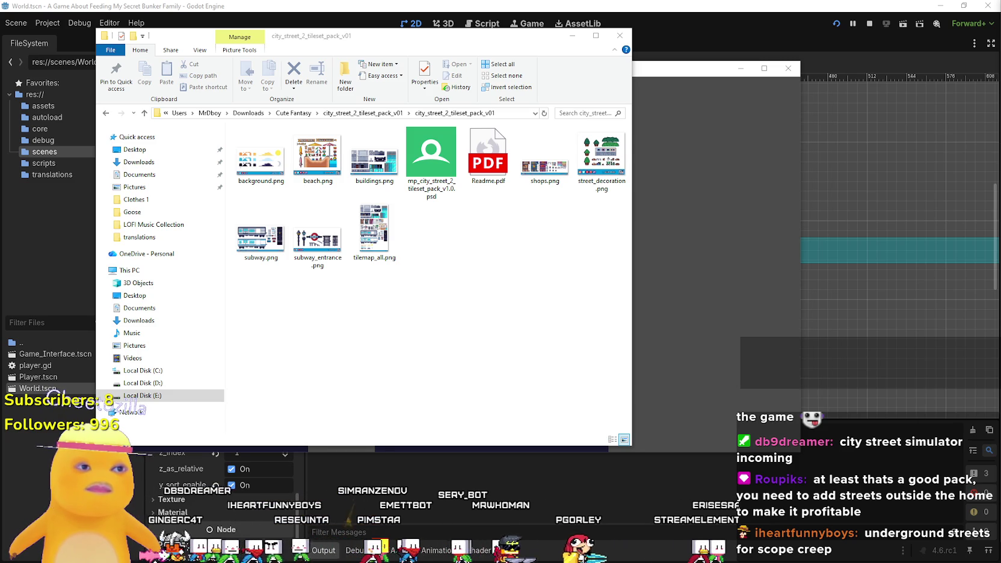
# - Extract the house interiors tileset zip in Cute Fantasy and open its inner pack folder
pyautogui.click(294, 113)
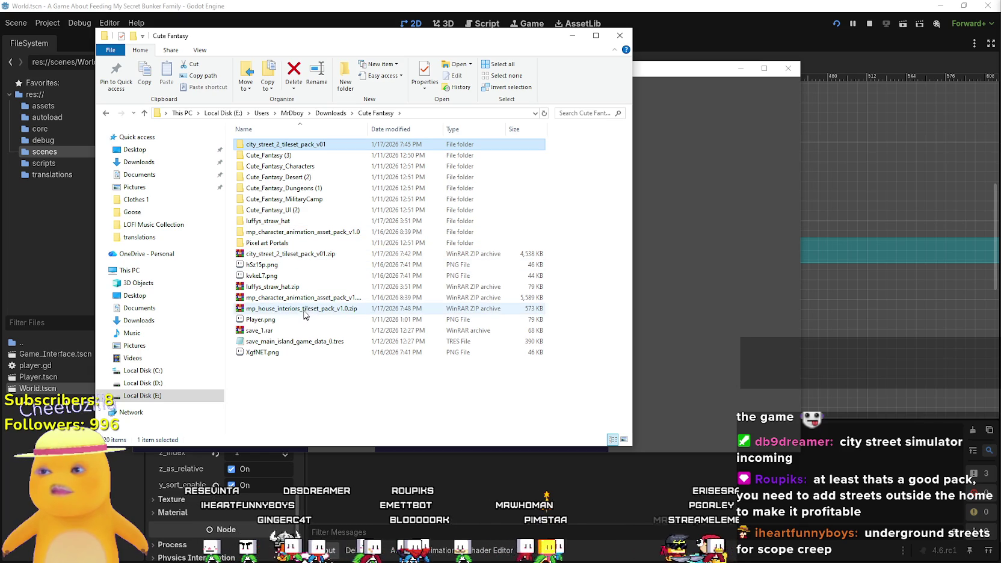
pyautogui.click(302, 310)
pyautogui.rightClick(302, 310)
pyautogui.click(379, 355)
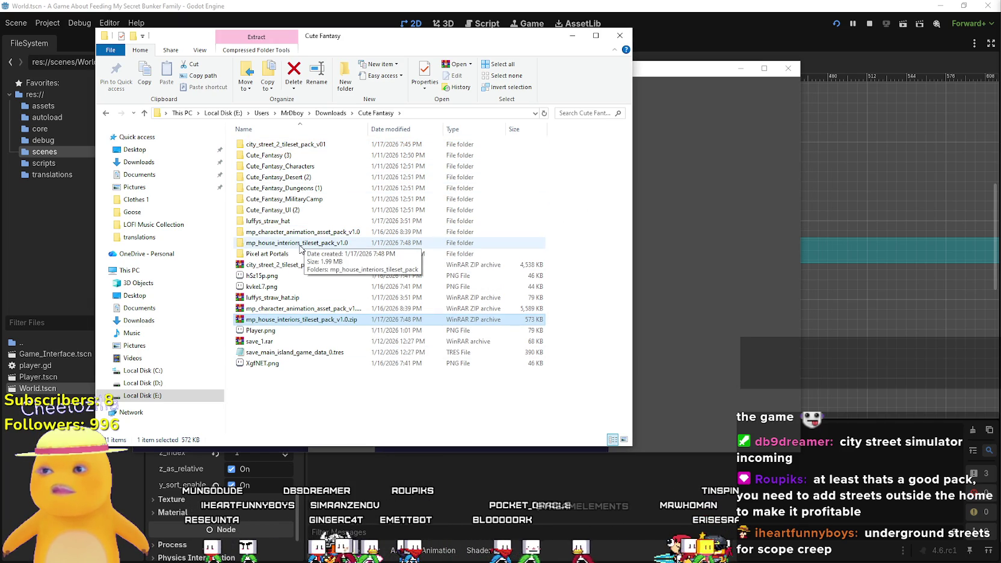
pyautogui.doubleClick(300, 245)
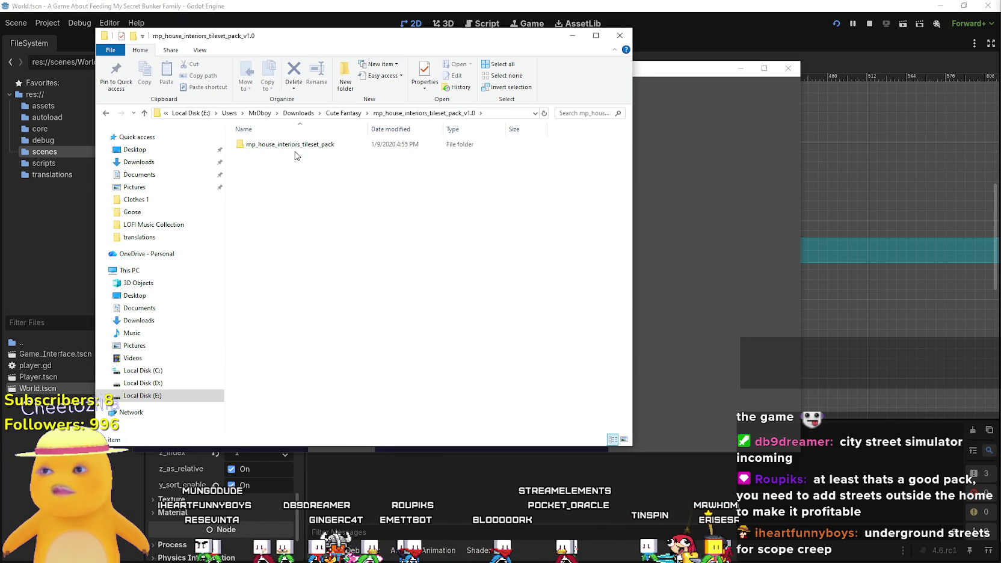
pyautogui.doubleClick(301, 145)
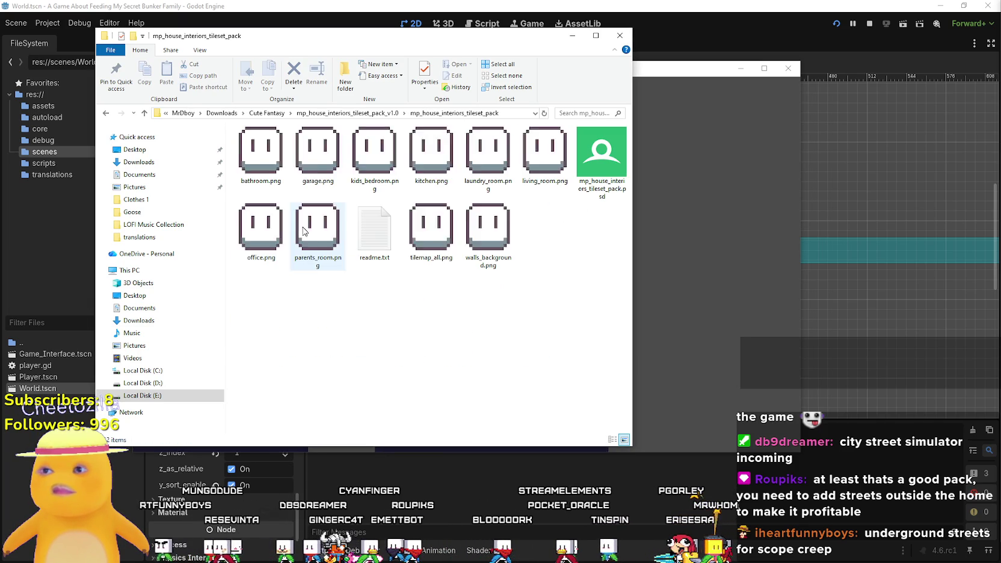
# - Show the room PNGs as extra large icons, browse them, and open tilemap_all.png
pyautogui.rightClick(454, 311)
pyautogui.moveTo(476, 308)
pyautogui.click(599, 308)
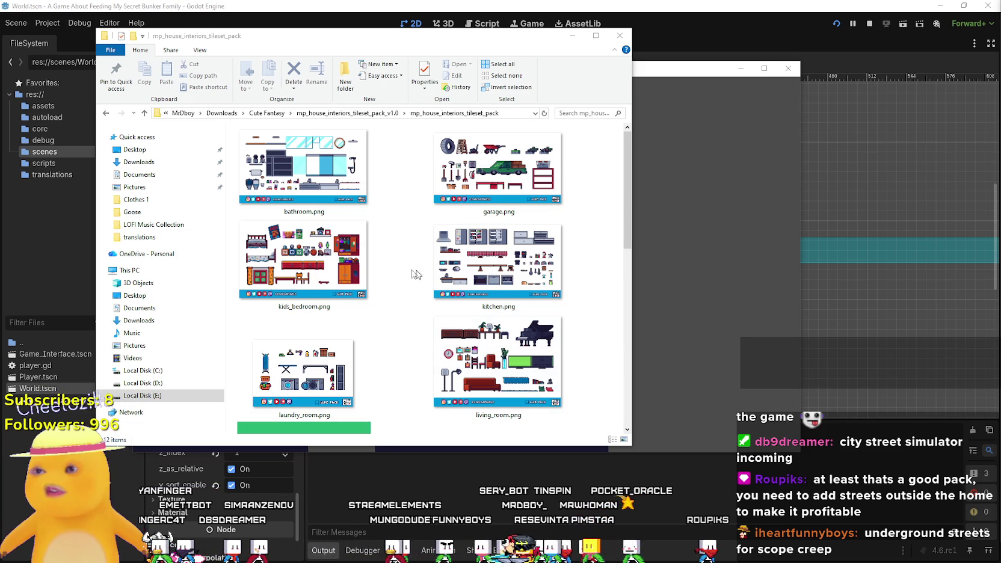
pyautogui.scroll(-5, 405, 253)
pyautogui.scroll(2, 403, 299)
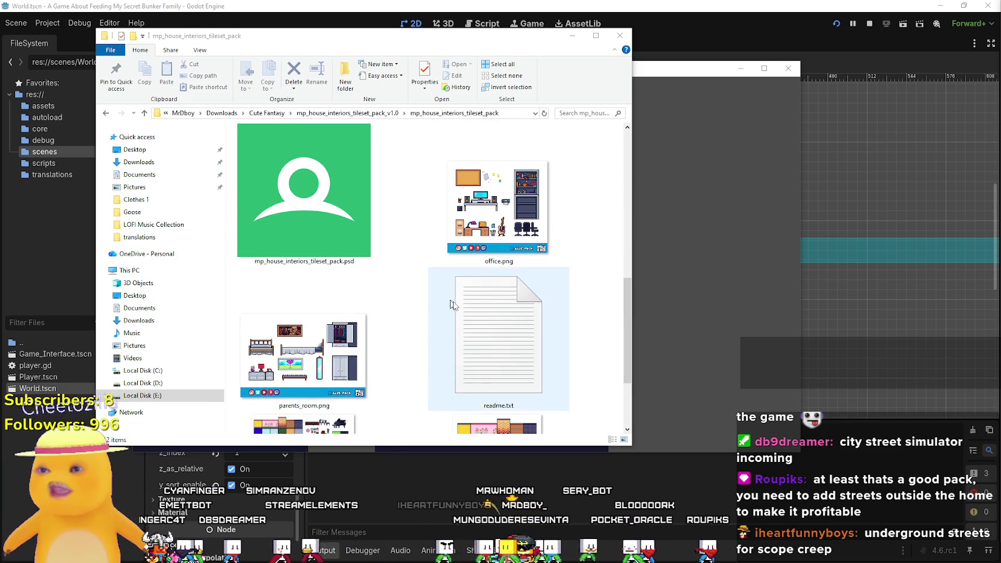
pyautogui.scroll(-2, 445, 339)
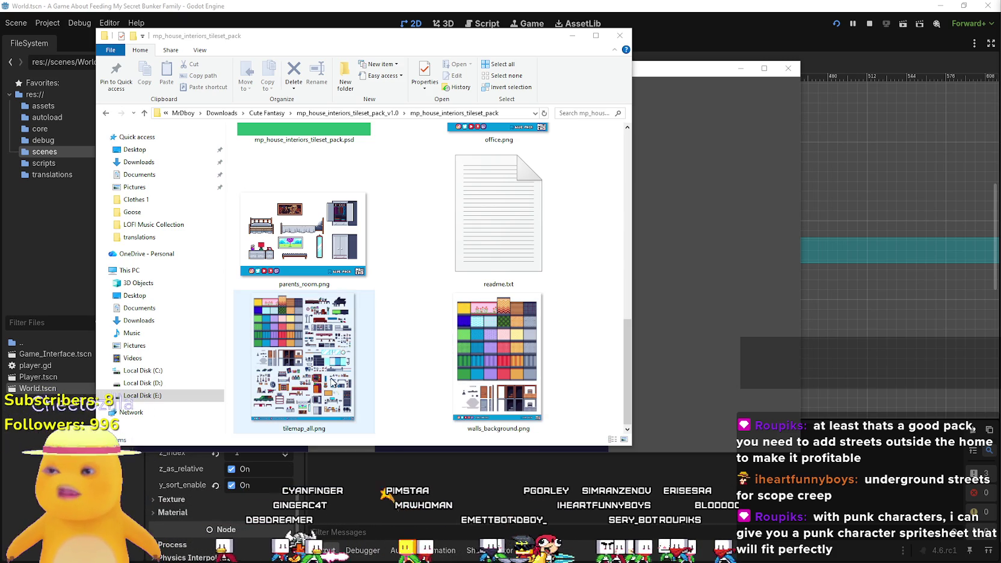
pyautogui.doubleClick(371, 294)
# - Scroll and pan around the house interiors tilemap_all.png sheet, then close it
pyautogui.scroll(10, 414, 273)
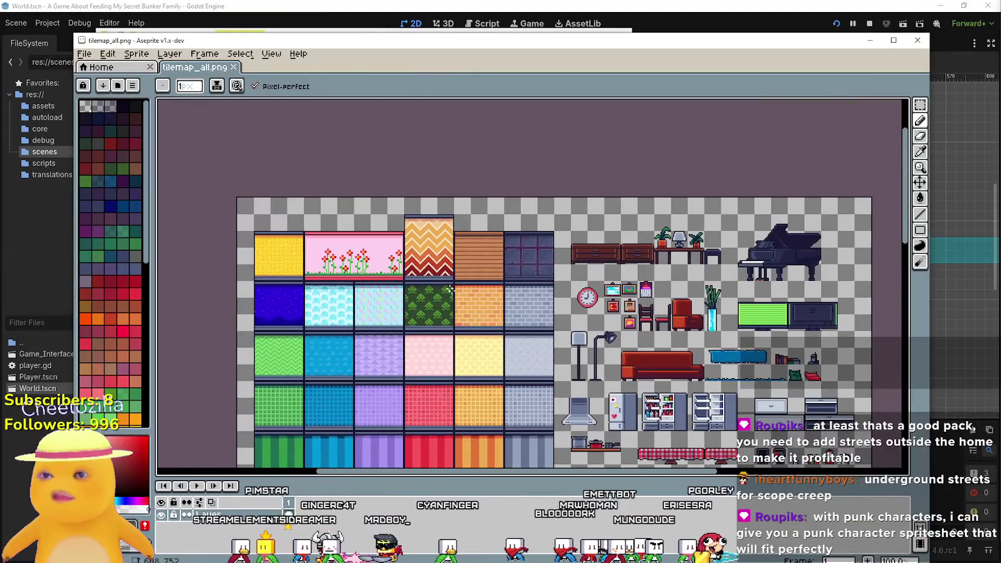
pyautogui.scroll(-10, 414, 272)
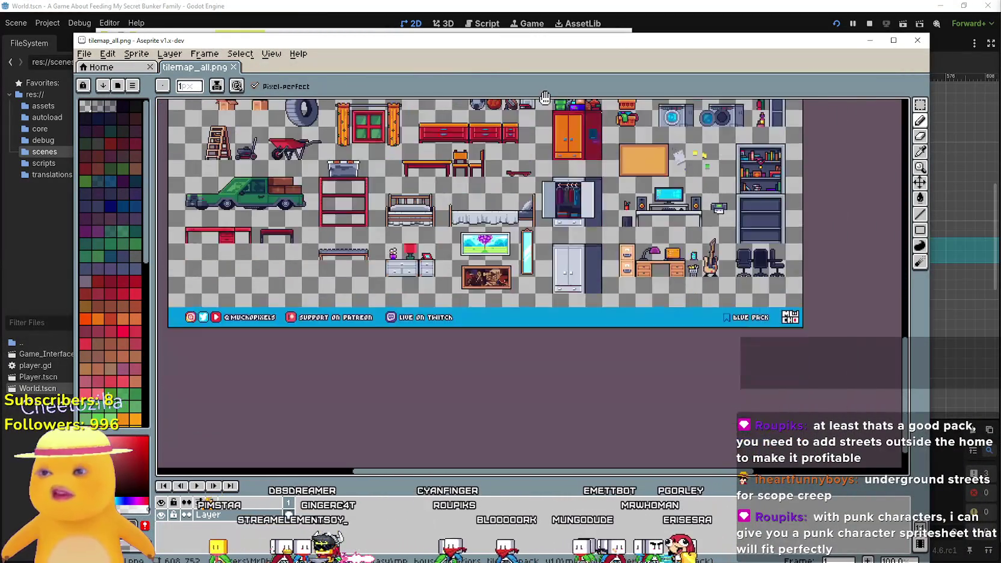
pyautogui.scroll(5, 545, 98)
pyautogui.scroll(-4, 545, 163)
pyautogui.moveTo(545, 163)
pyautogui.mouseDown()
pyautogui.moveTo(743, 164)
pyautogui.moveTo(575, 136)
pyautogui.moveTo(616, 131)
pyautogui.mouseUp()
pyautogui.moveTo(614, 226)
pyautogui.mouseDown()
pyautogui.moveTo(547, 247)
pyautogui.moveTo(553, 302)
pyautogui.mouseUp()
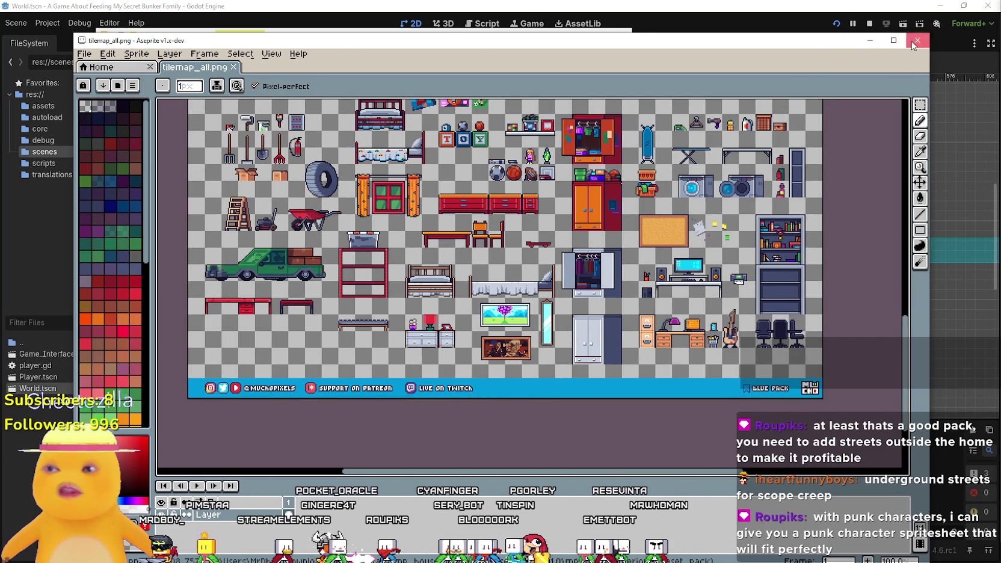
pyautogui.click(915, 42)
# - Bring the Godot editor forward and select tilemap_all.png in the project's assets folder
pyautogui.moveTo(421, 35); pyautogui.dragTo(1000, 35)
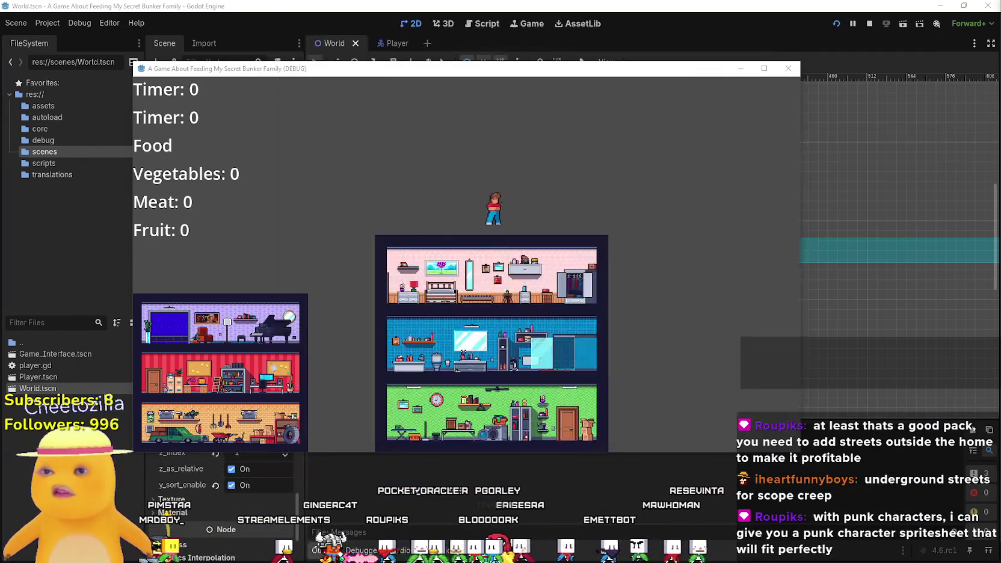
pyautogui.click(268, 5)
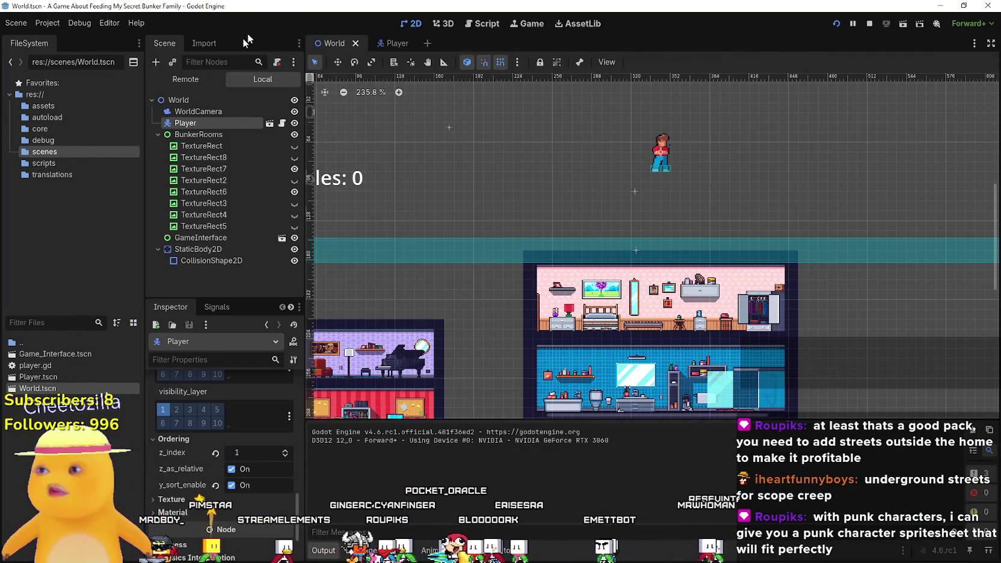
pyautogui.click(60, 107)
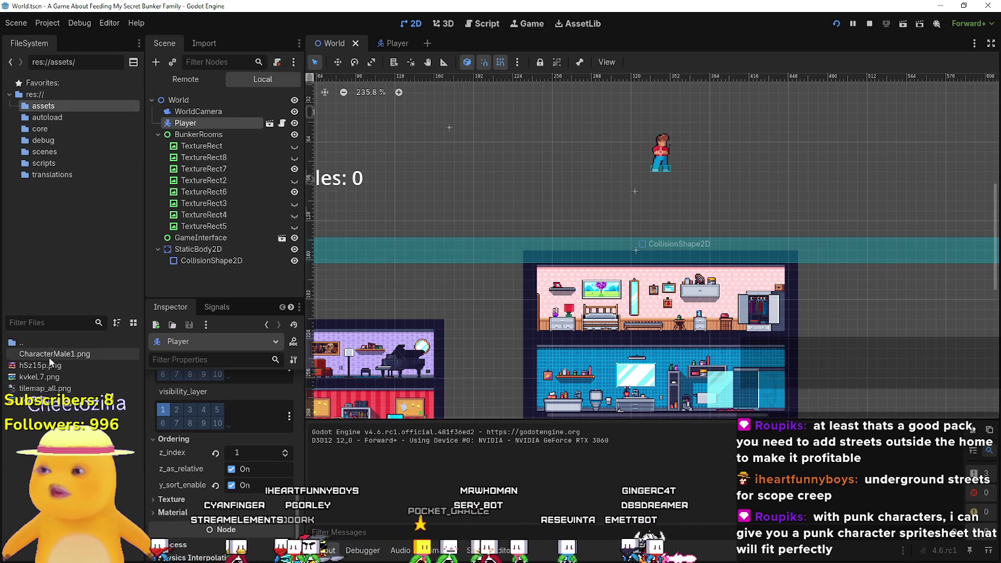
pyautogui.click(45, 388)
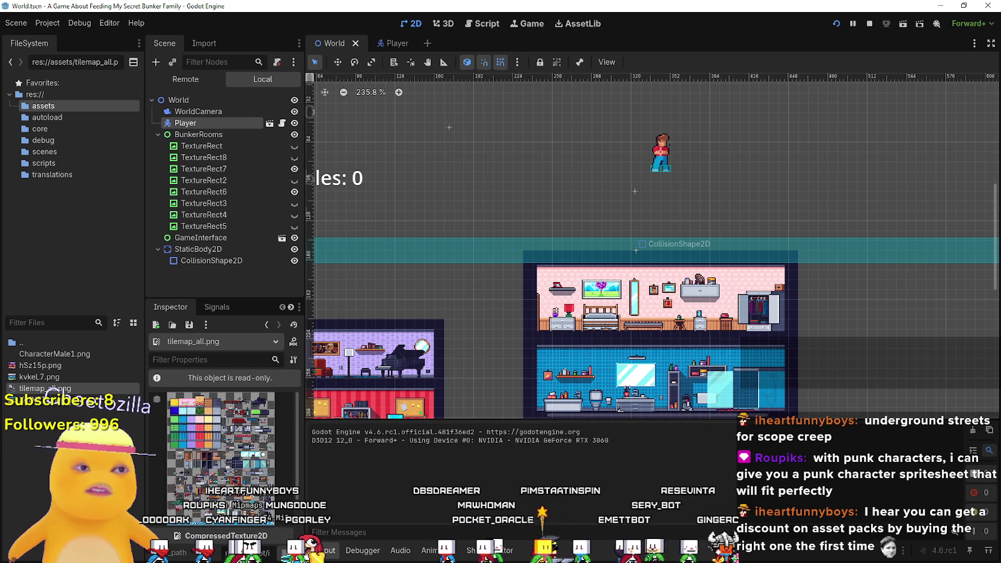
# - Open the project's tilemap_all.png in Aseprite from Godot's FileSystem
pyautogui.hotkey('alt', 'Tab')
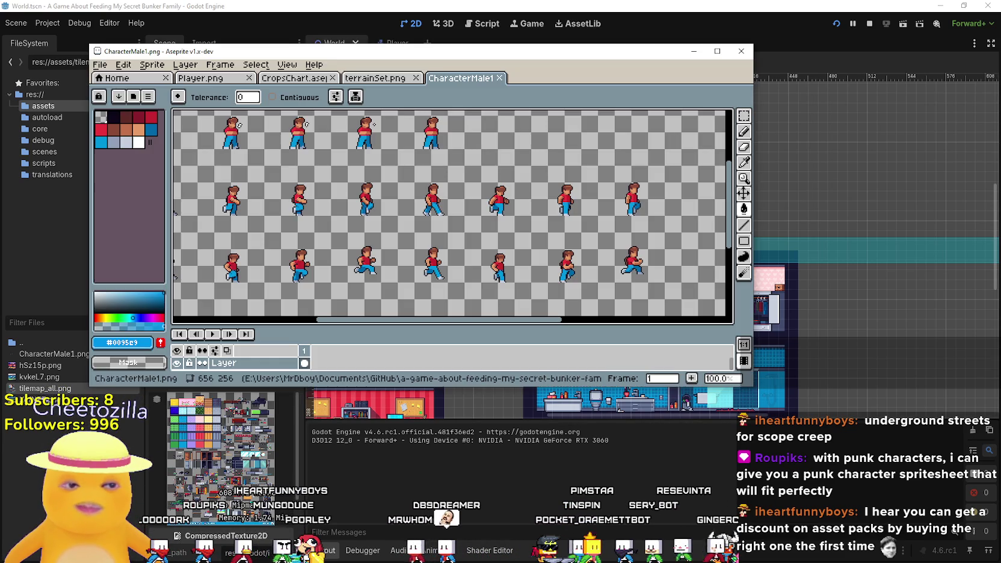
pyautogui.click(100, 64)
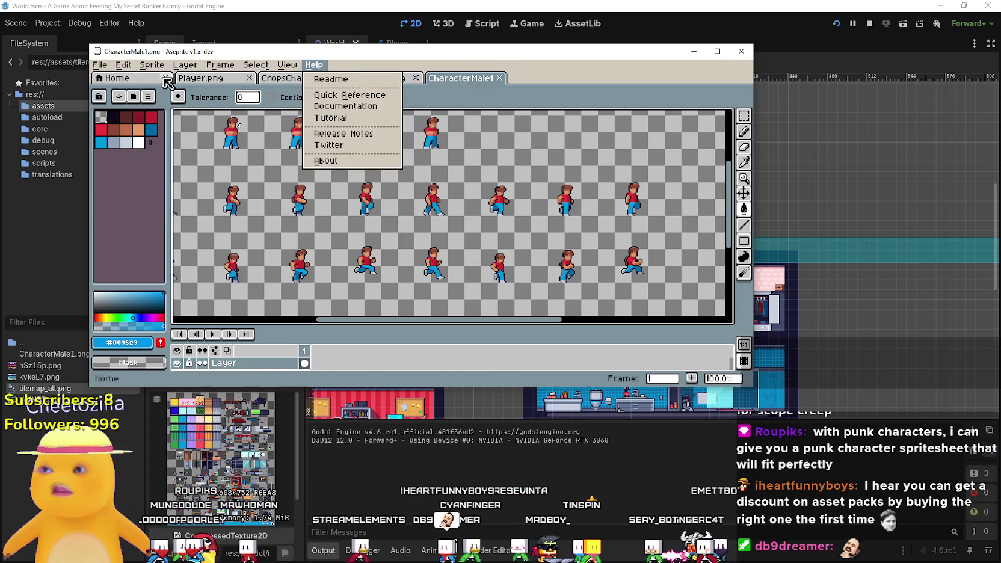
pyautogui.hotkey('alt', 'Tab')
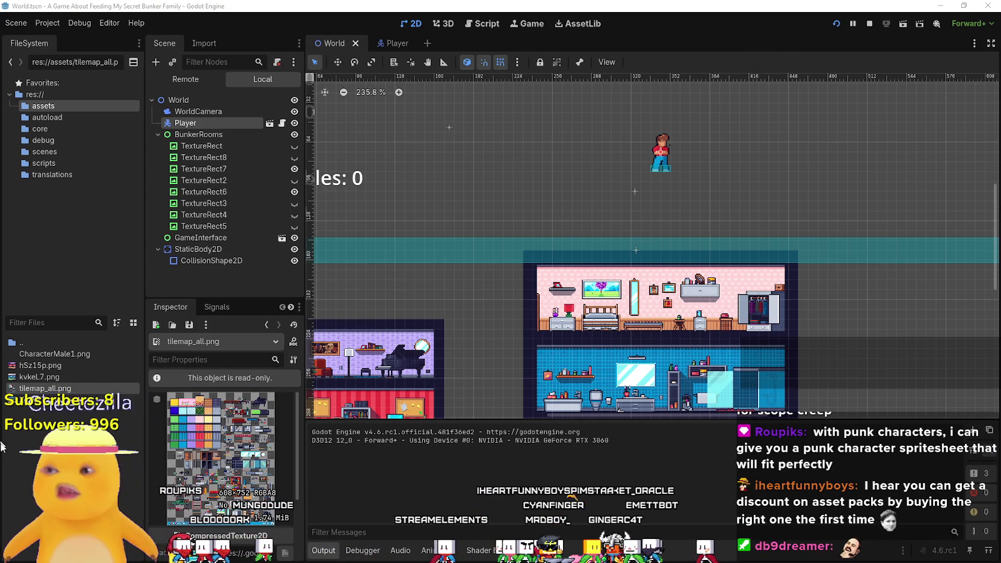
pyautogui.rightClick(54, 341)
pyautogui.rightClick(31, 340)
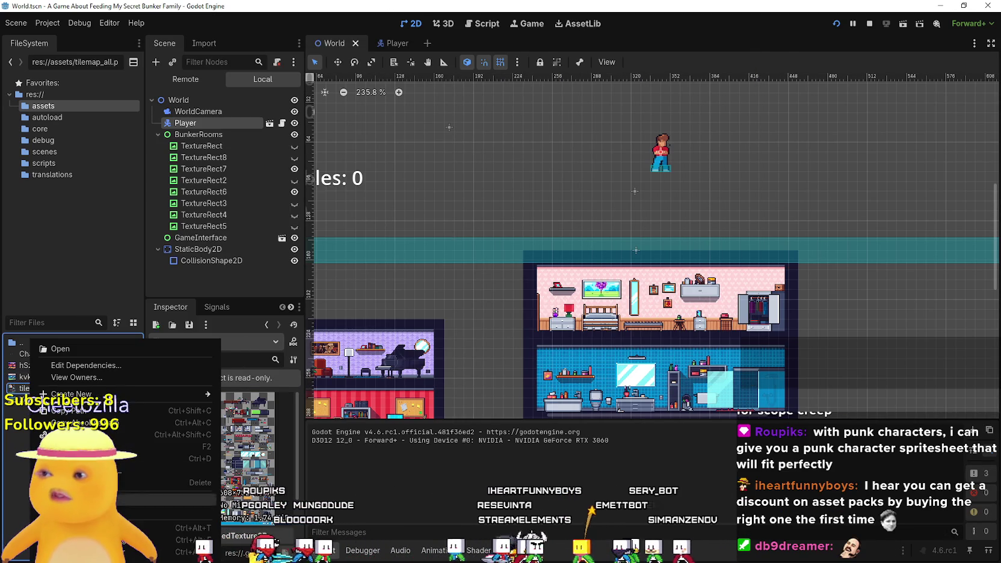
pyautogui.click(60, 348)
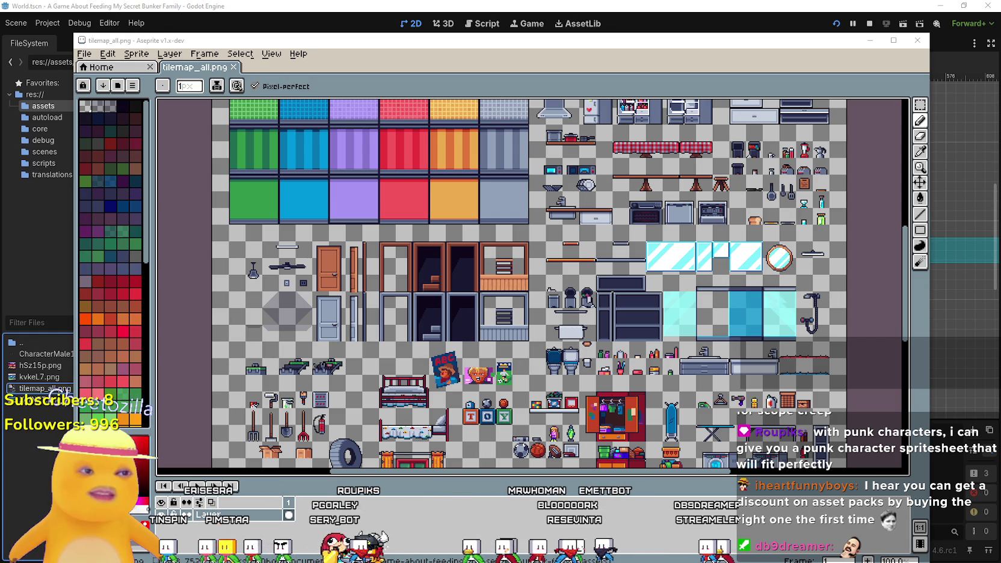
# - Pan tilemap_all.png's sheet into view and switch to the Rectangular Marquee tool
pyautogui.scroll(1, 728, 199)
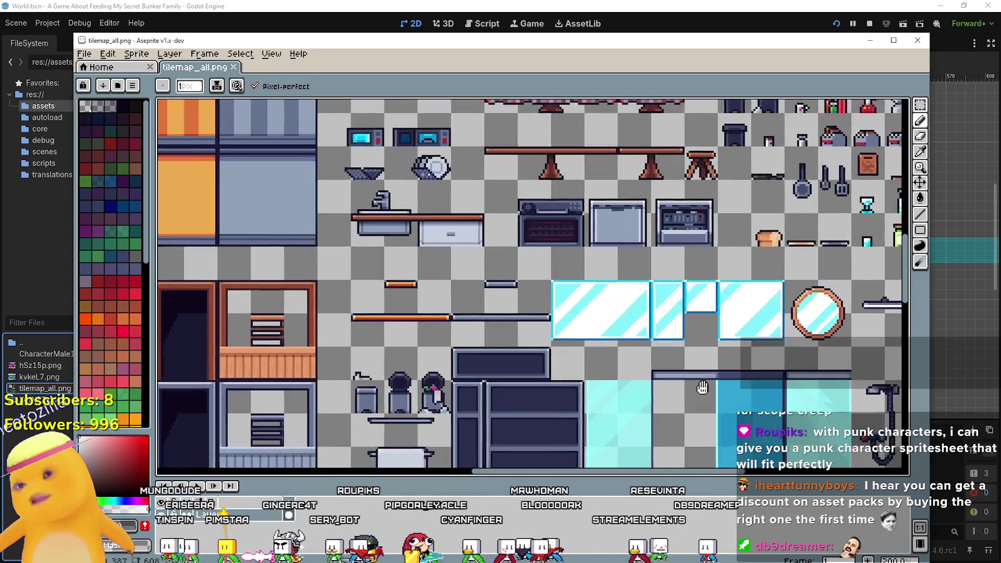
pyautogui.scroll(-1, 705, 387)
pyautogui.moveTo(543, 126)
pyautogui.mouseDown()
pyautogui.moveTo(542, 258)
pyautogui.moveTo(615, 304)
pyautogui.mouseUp()
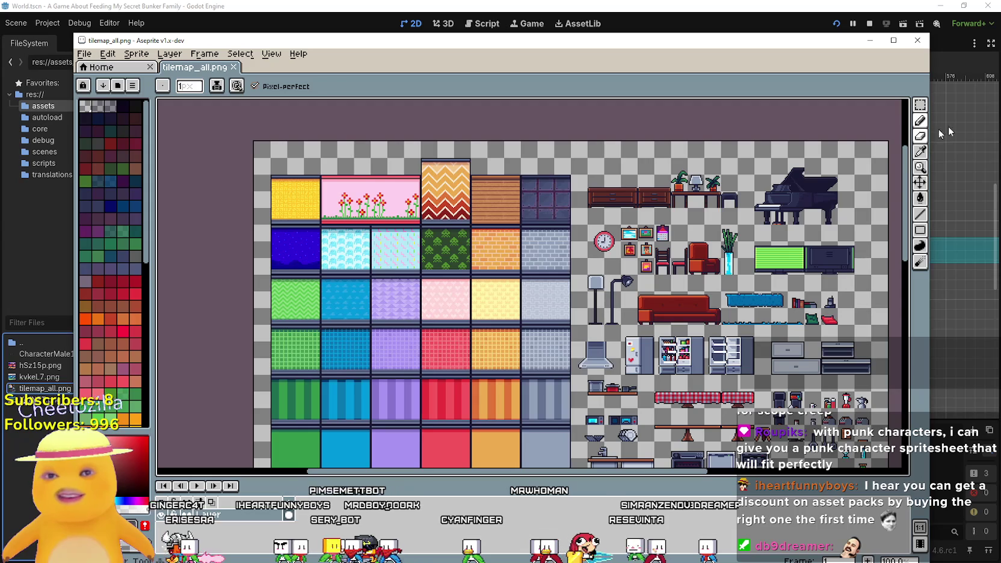
pyautogui.click(920, 104)
pyautogui.moveTo(518, 324)
pyautogui.mouseDown()
pyautogui.moveTo(526, 322)
pyautogui.moveTo(440, 144)
pyautogui.moveTo(473, 199)
pyautogui.moveTo(617, 147)
pyautogui.mouseUp()
pyautogui.moveTo(509, 246)
pyautogui.mouseDown()
pyautogui.moveTo(418, 201)
pyautogui.moveTo(541, 181)
pyautogui.moveTo(639, 355)
pyautogui.moveTo(497, 313)
pyautogui.mouseUp()
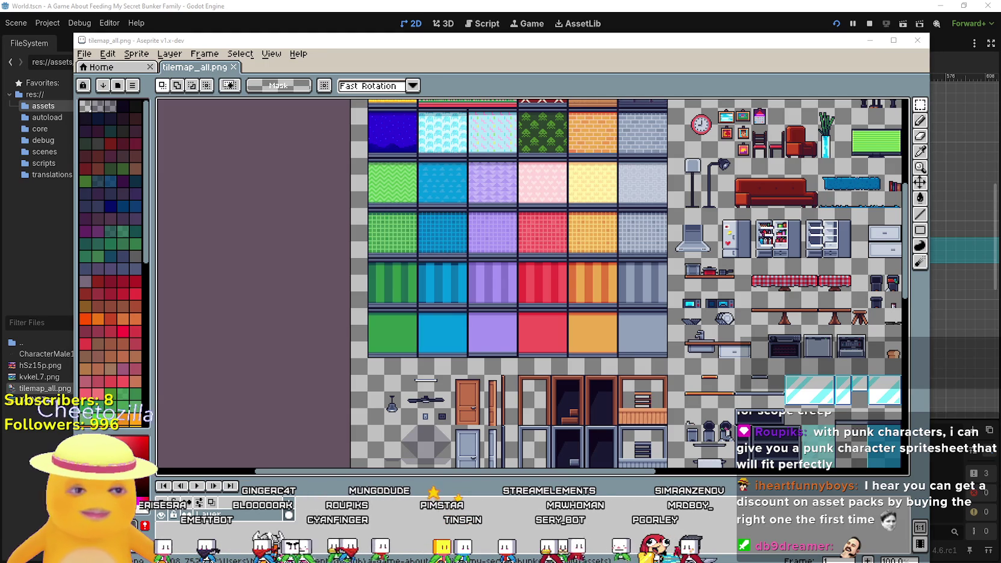
# - Survey the striped, green, blue and purple tiles, furniture and BLUE PACK banner
pyautogui.moveTo(633, 240)
pyautogui.mouseDown()
pyautogui.moveTo(549, 304)
pyautogui.moveTo(542, 434)
pyautogui.mouseUp()
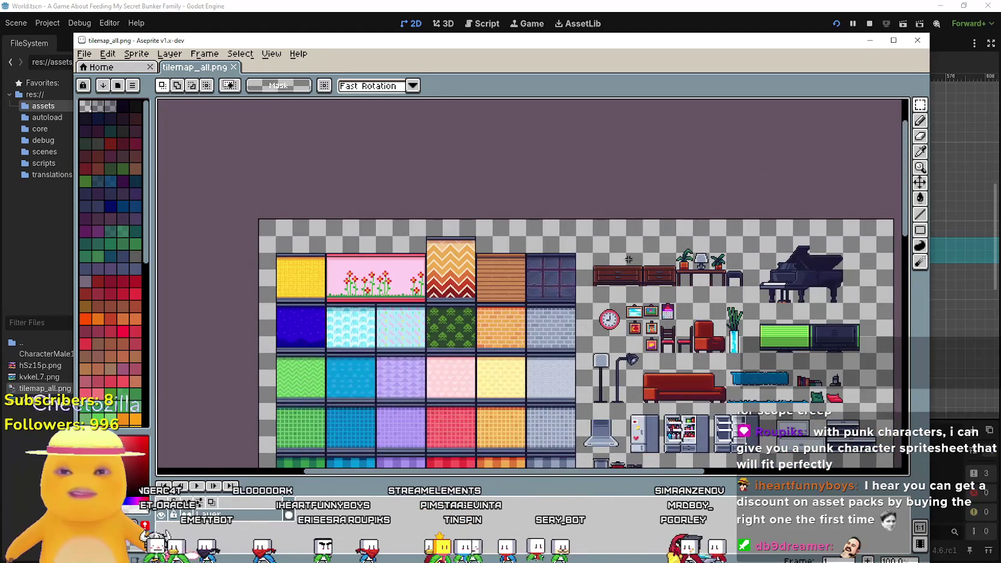
pyautogui.moveTo(447, 272); pyautogui.dragTo(620, 272)
pyautogui.scroll(1, 620, 272)
pyautogui.scroll(-2, 602, 253)
pyautogui.scroll(1, 589, 229)
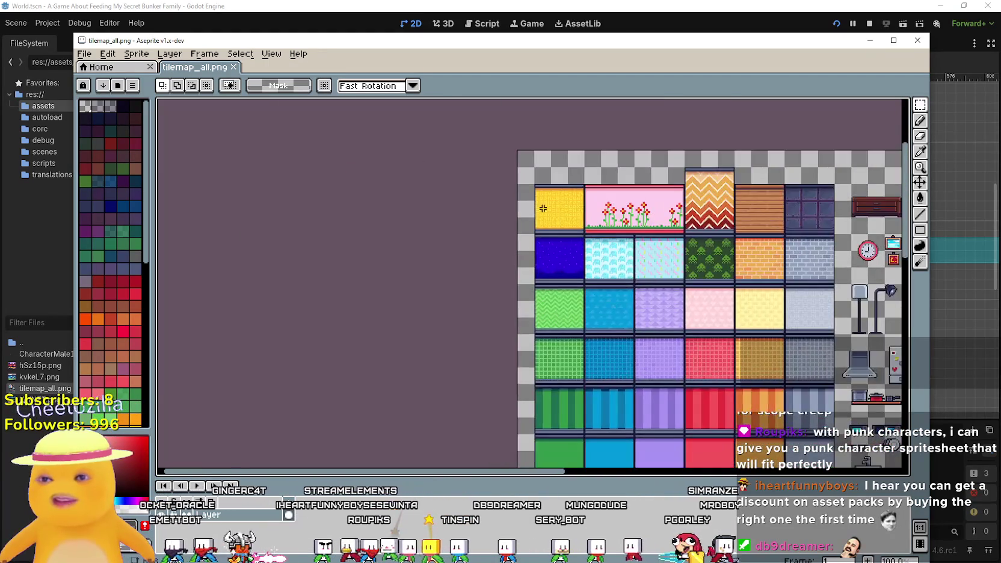
pyautogui.scroll(1, 583, 213)
pyautogui.scroll(-1, 582, 212)
pyautogui.scroll(-1, 541, 229)
pyautogui.moveTo(519, 232); pyautogui.dragTo(415, 36)
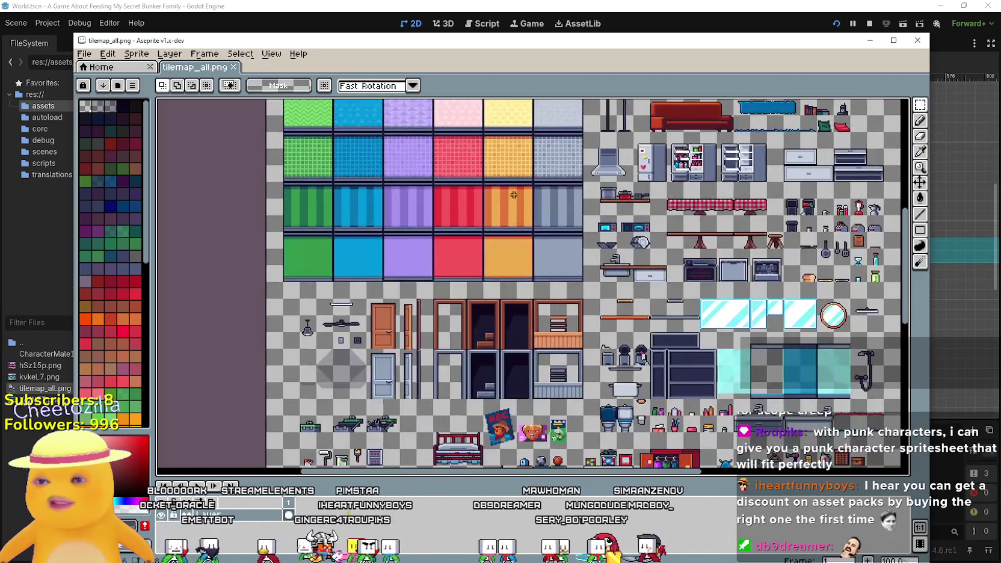
pyautogui.scroll(3, 529, 357)
pyautogui.scroll(-1, 530, 357)
pyautogui.moveTo(534, 351)
pyautogui.mouseDown()
pyautogui.moveTo(674, 332)
pyautogui.moveTo(558, 150)
pyautogui.moveTo(558, 175)
pyautogui.mouseUp()
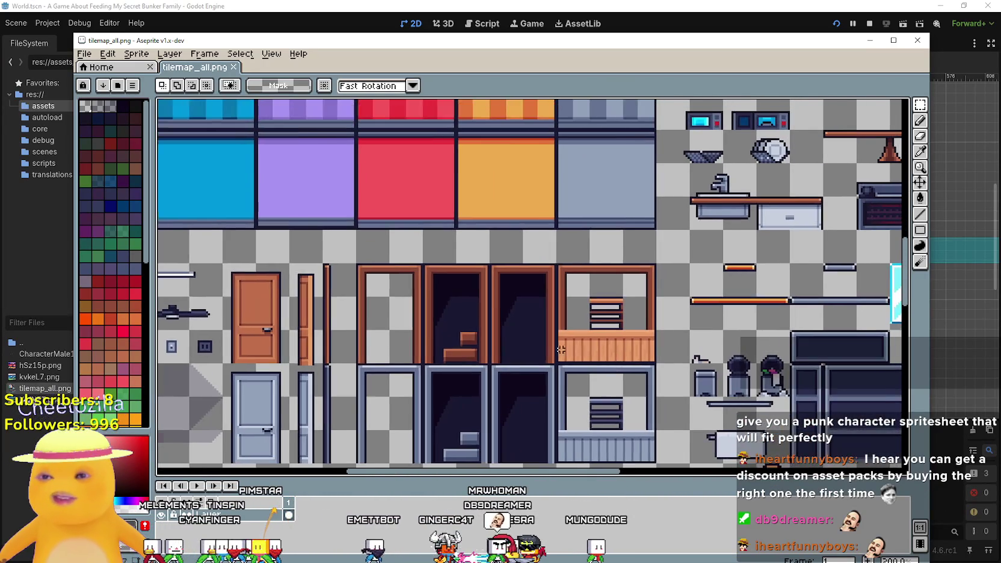
pyautogui.scroll(-1, 467, 307)
pyautogui.scroll(2, 466, 307)
pyautogui.scroll(-2, 467, 306)
pyautogui.scroll(1, 425, 257)
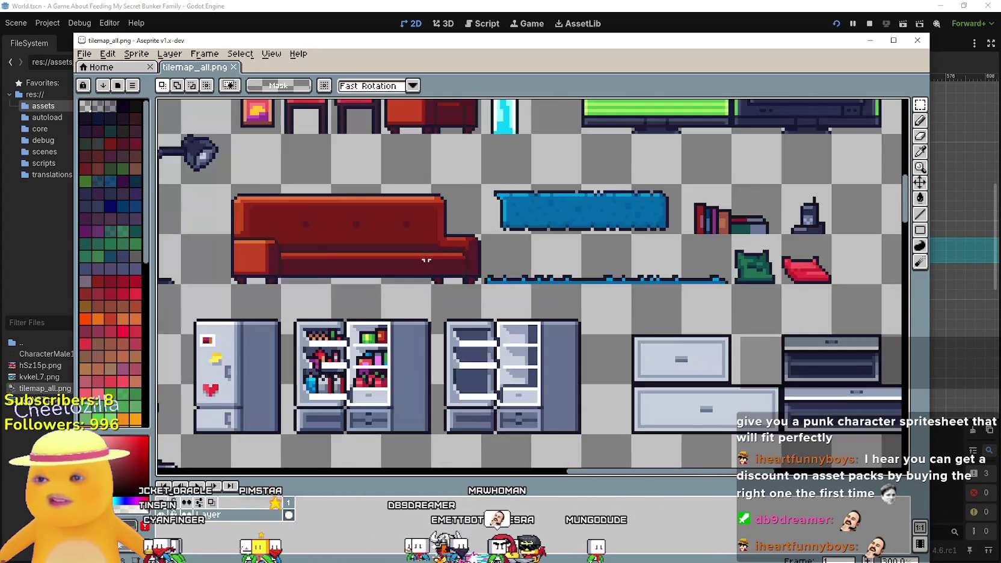
pyautogui.scroll(-1, 425, 257)
pyautogui.scroll(1, 469, 361)
pyautogui.moveTo(500, 466); pyautogui.dragTo(532, 348)
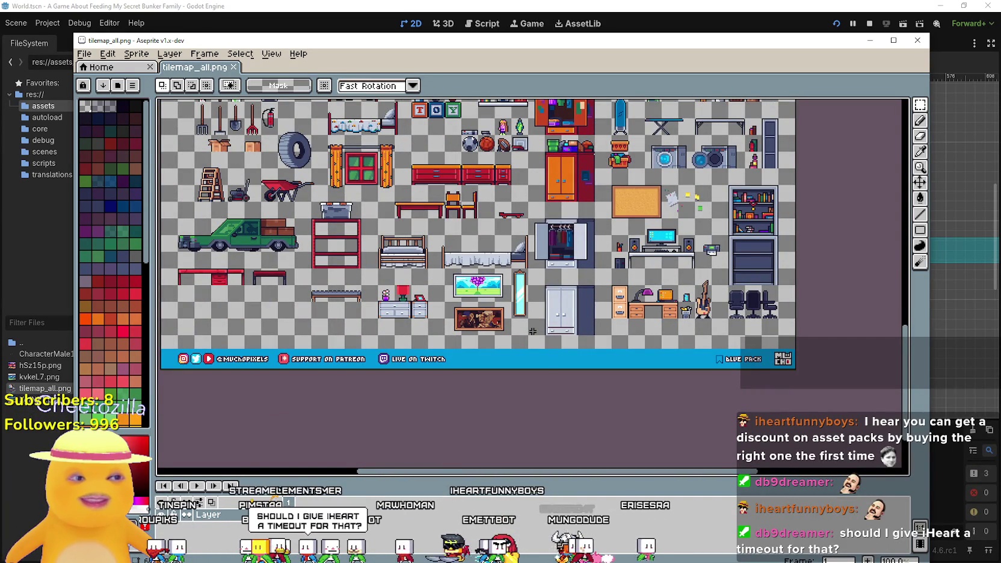
pyautogui.scroll(2, 533, 331)
pyautogui.moveTo(662, 289)
pyautogui.mouseDown()
pyautogui.moveTo(687, 161)
pyautogui.moveTo(627, 143)
pyautogui.moveTo(393, 148)
pyautogui.mouseUp()
pyautogui.scroll(1, 473, 287)
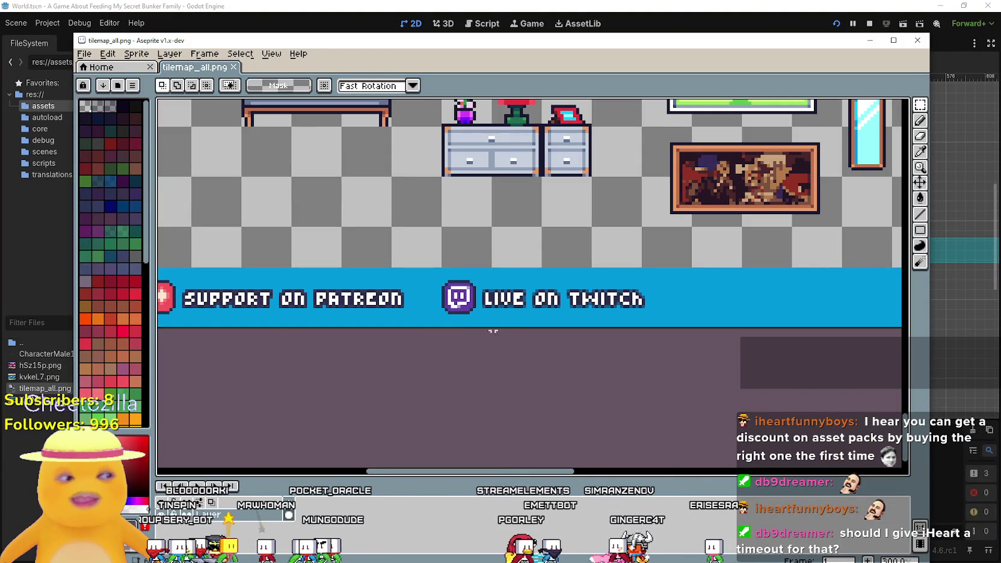
pyautogui.moveTo(577, 354)
pyautogui.mouseDown()
pyautogui.moveTo(366, 294)
pyautogui.moveTo(727, 295)
pyautogui.moveTo(358, 286)
pyautogui.mouseUp()
pyautogui.scroll(-1, 365, 294)
# - Marquee the BLUE PACK banner, the bottom credits banner, then the yellow wall tile
pyautogui.moveTo(585, 282)
pyautogui.mouseDown()
pyautogui.moveTo(330, 250)
pyautogui.moveTo(675, 263)
pyautogui.mouseUp()
pyautogui.hscroll(-8, 672, 268)
pyautogui.moveTo(362, 242)
pyautogui.mouseDown()
pyautogui.moveTo(276, 268)
pyautogui.moveTo(403, 326)
pyautogui.moveTo(725, 308)
pyautogui.mouseUp()
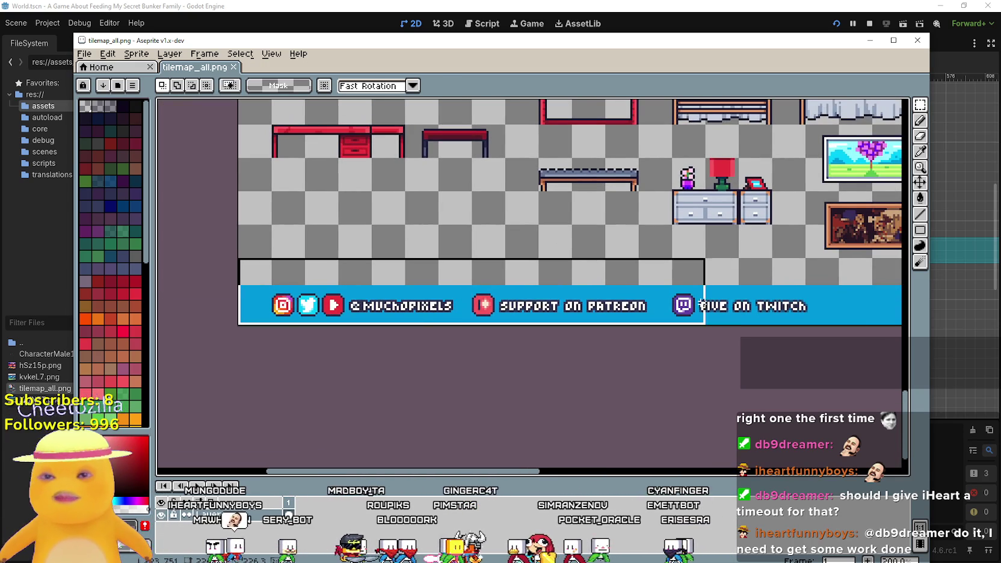
pyautogui.hscroll(8, 725, 308)
pyautogui.scroll(-3, 421, 240)
pyautogui.scroll(3, 417, 220)
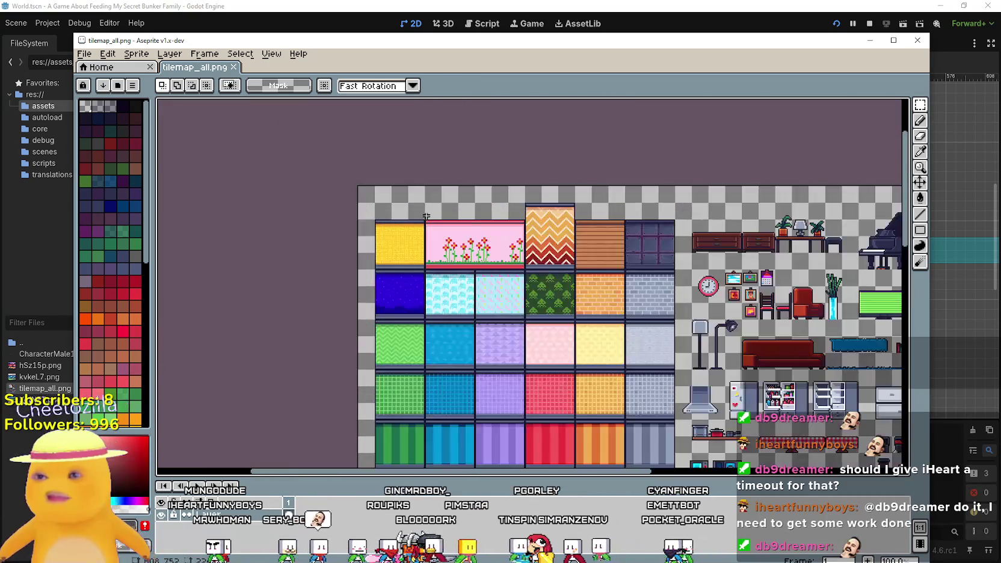
pyautogui.scroll(2, 458, 247)
pyautogui.moveTo(349, 306); pyautogui.dragTo(208, 157)
# - Look over the bottom banner and kitchen and bathroom tiles, then return to Godot
pyautogui.scroll(-3, 569, 262)
pyautogui.scroll(1, 569, 262)
pyautogui.scroll(1, 607, 255)
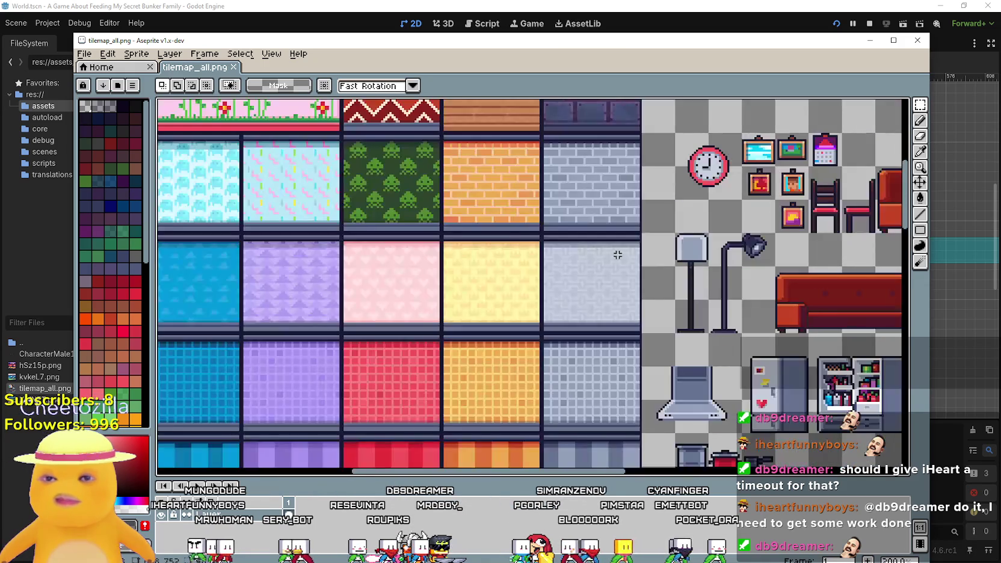
pyautogui.scroll(-2, 618, 253)
pyautogui.scroll(1, 577, 231)
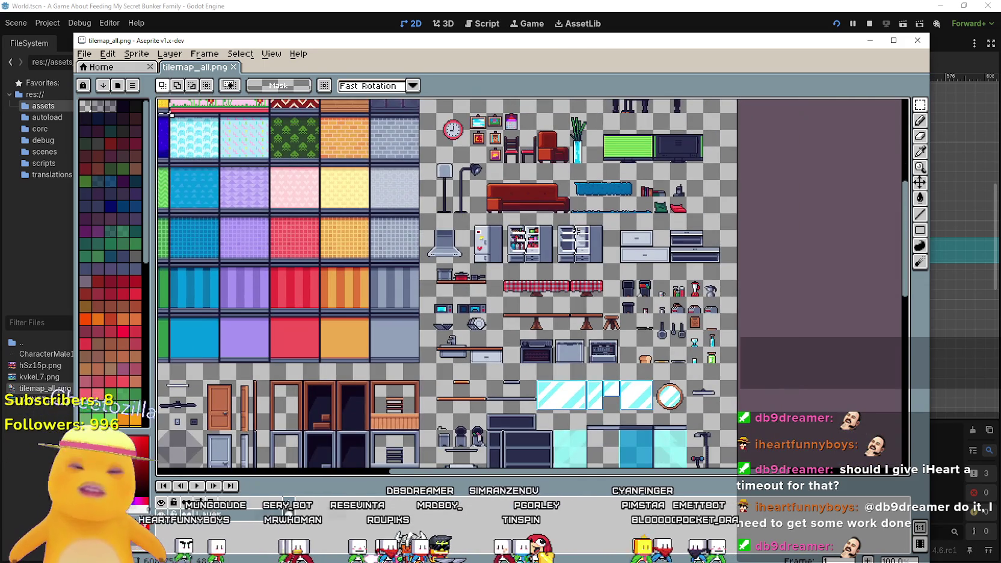
pyautogui.scroll(1, 576, 231)
pyautogui.scroll(1, 576, 231)
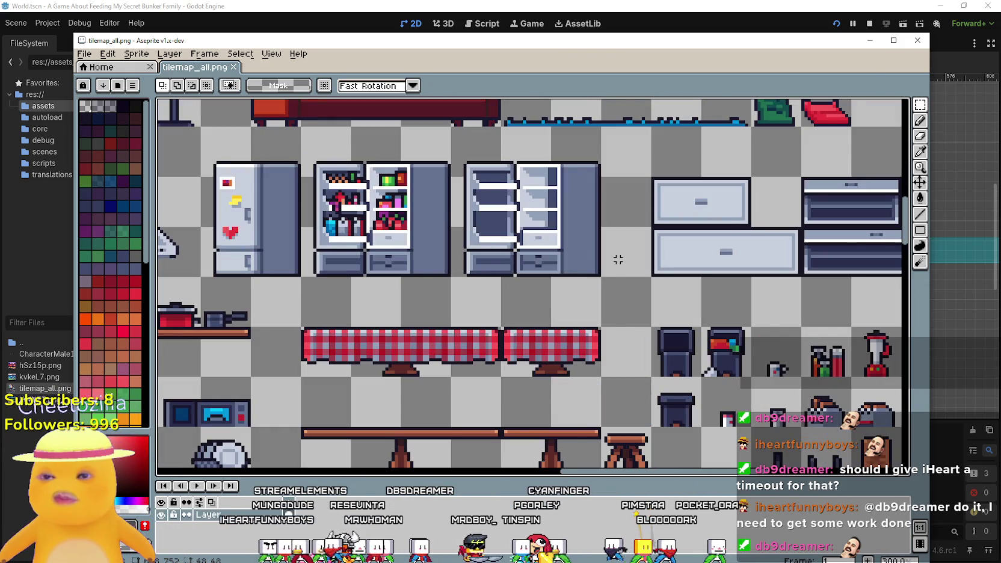
pyautogui.scroll(-3, 517, 205)
pyautogui.scroll(2, 517, 200)
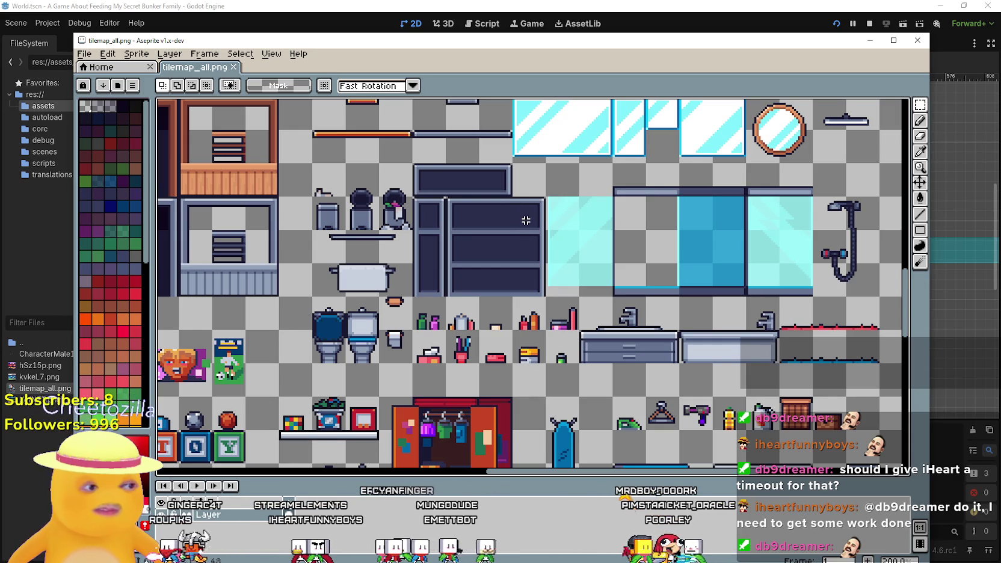
pyautogui.scroll(-2, 523, 214)
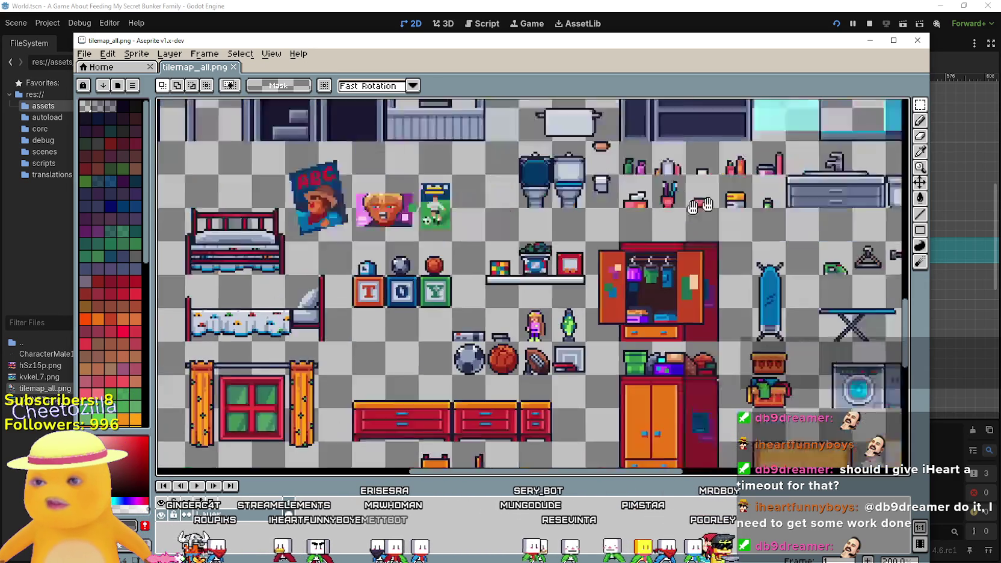
pyautogui.moveTo(548, 276); pyautogui.dragTo(524, 96)
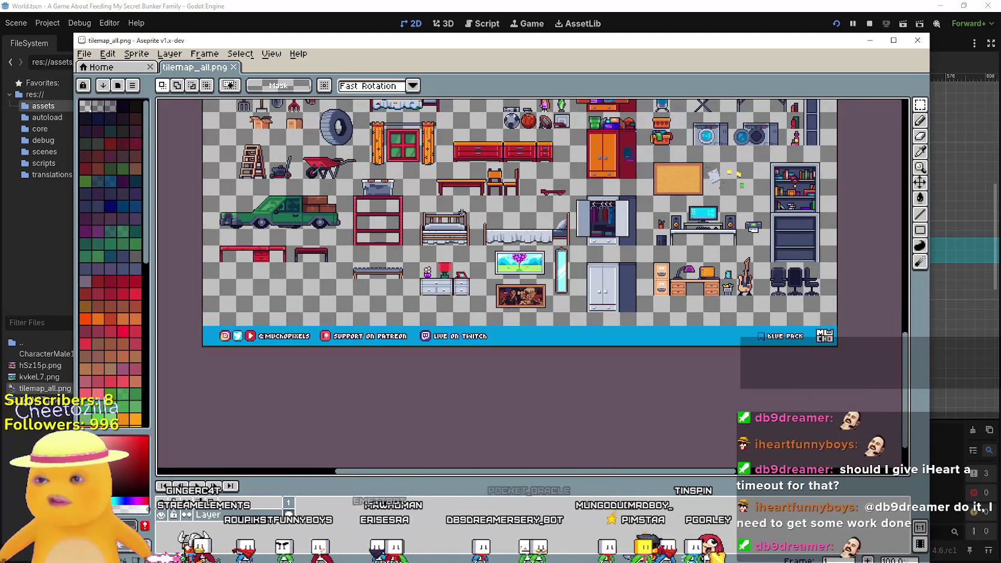
pyautogui.moveTo(462, 213); pyautogui.dragTo(410, 349)
pyautogui.scroll(1, 410, 349)
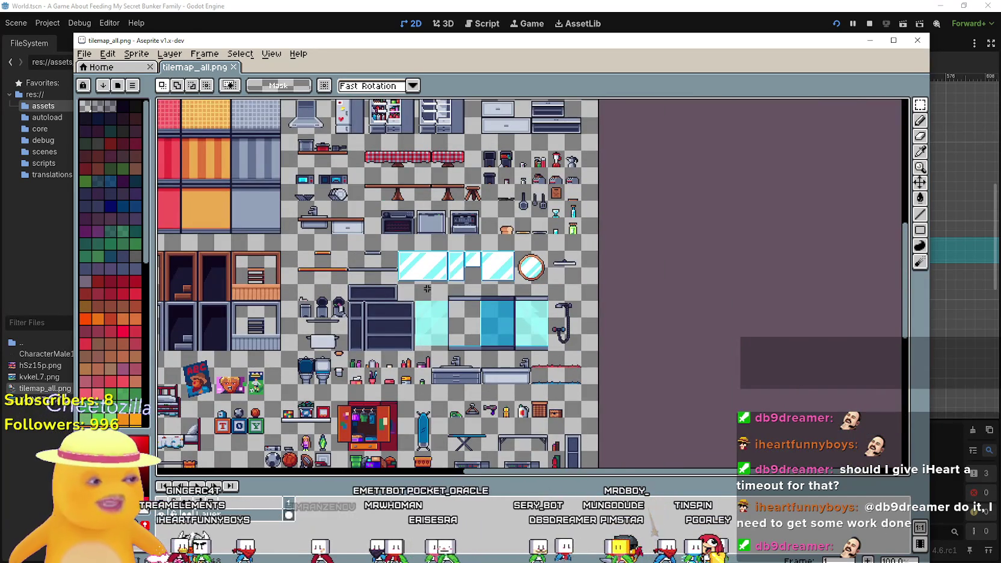
pyautogui.hscroll(-10, 421, 299)
pyautogui.scroll(5, 421, 299)
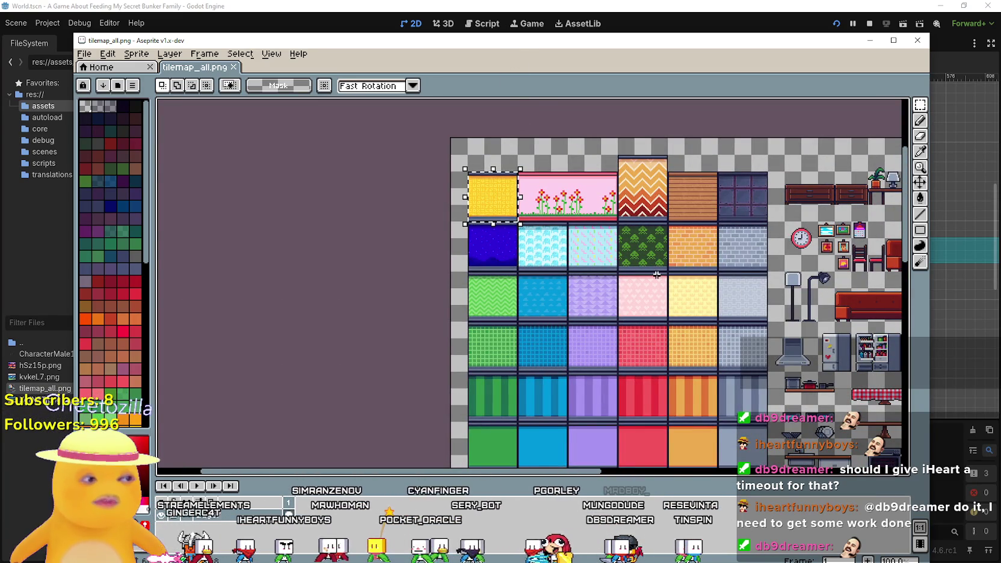
pyautogui.scroll(1, 554, 194)
pyautogui.hscroll(5, 595, 223)
pyautogui.scroll(-2, 595, 222)
pyautogui.scroll(-1, 603, 205)
pyautogui.hscroll(6, 421, 264)
pyautogui.scroll(-2, 377, 280)
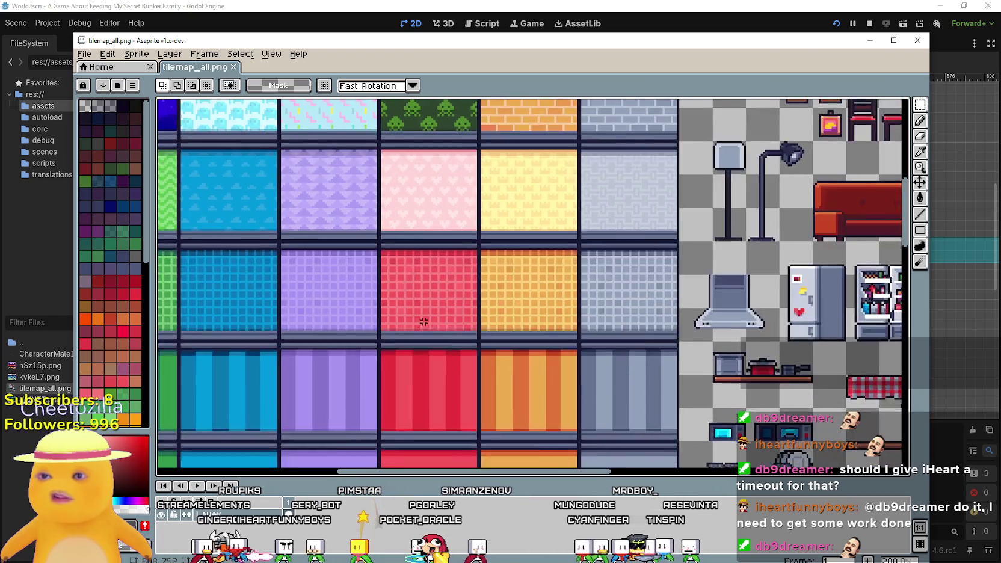
pyautogui.scroll(2, 427, 319)
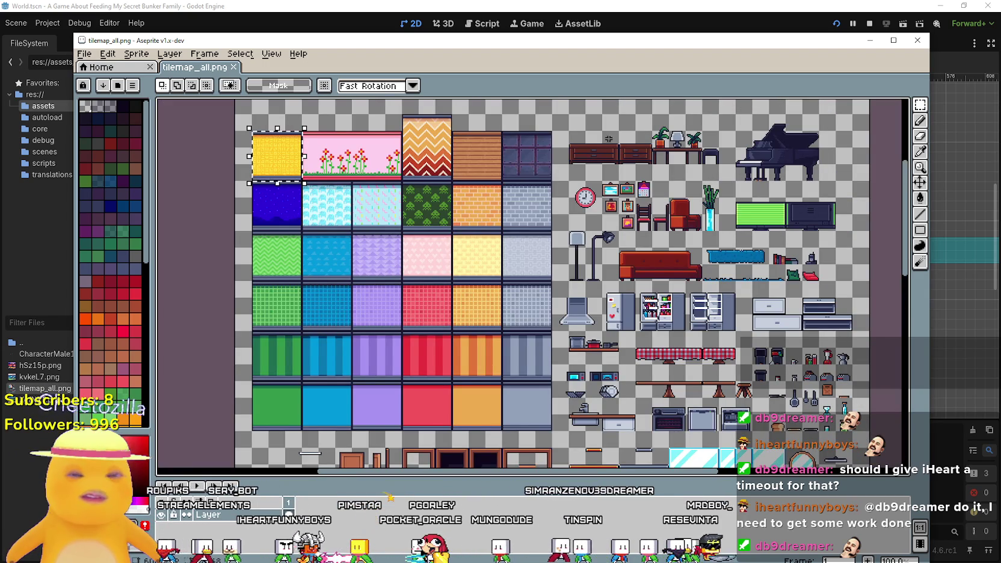
pyautogui.hotkey('alt', 'Tab')
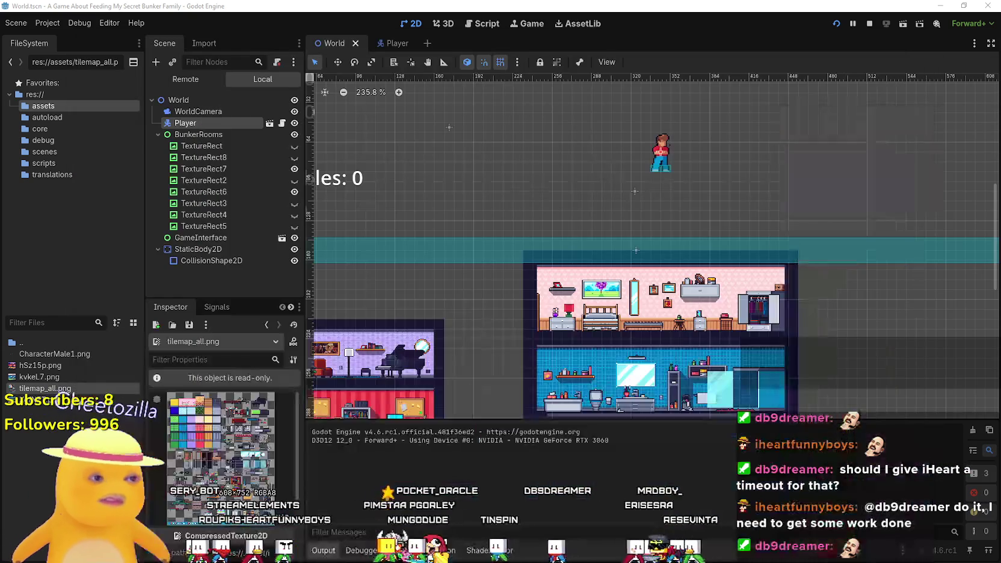
pyautogui.scroll(-3, 792, 239)
pyautogui.scroll(1, 636, 245)
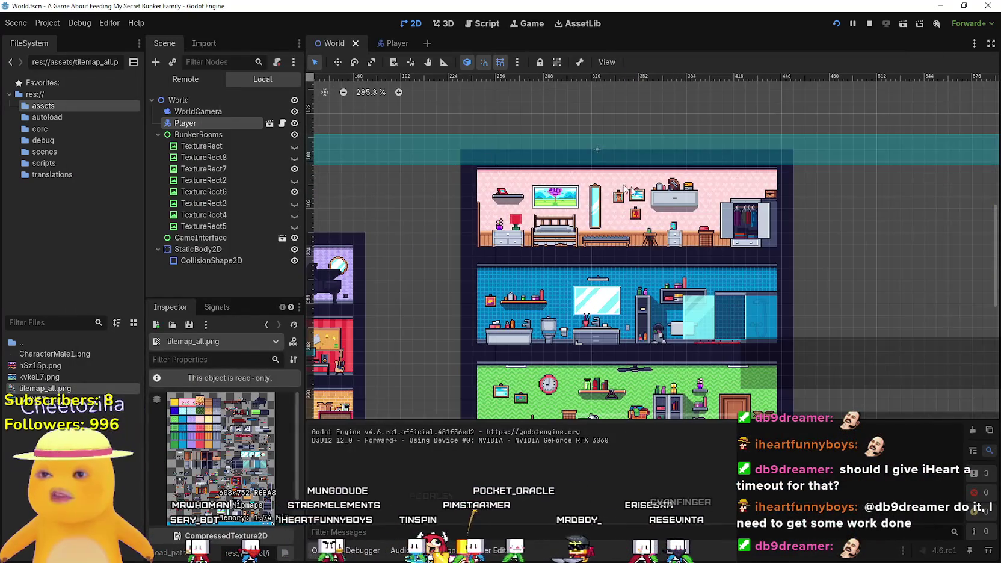
pyautogui.scroll(1, 714, 220)
pyautogui.scroll(-2, 712, 223)
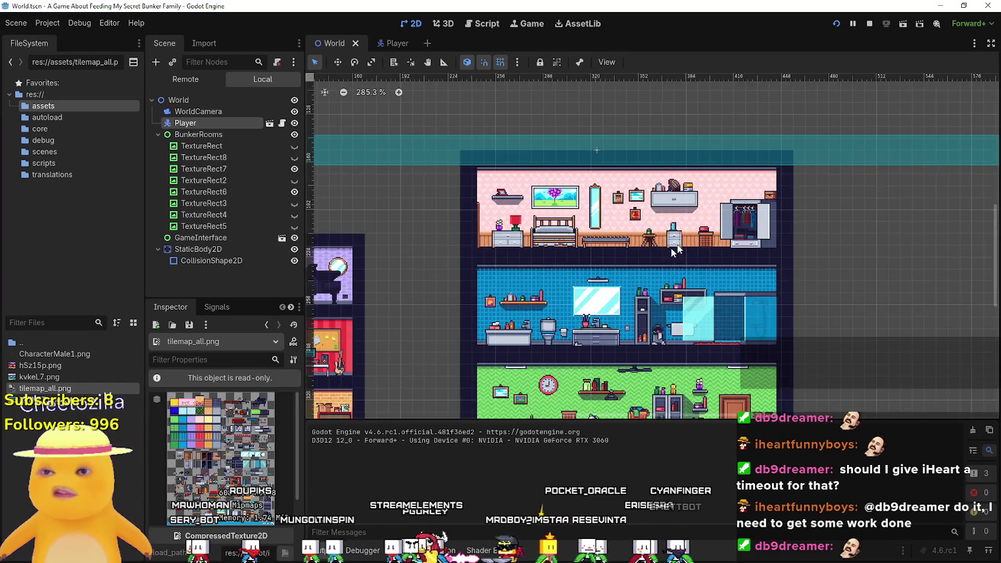
pyautogui.hscroll(-5, 661, 240)
pyautogui.scroll(1, 620, 259)
pyautogui.scroll(-1, 632, 256)
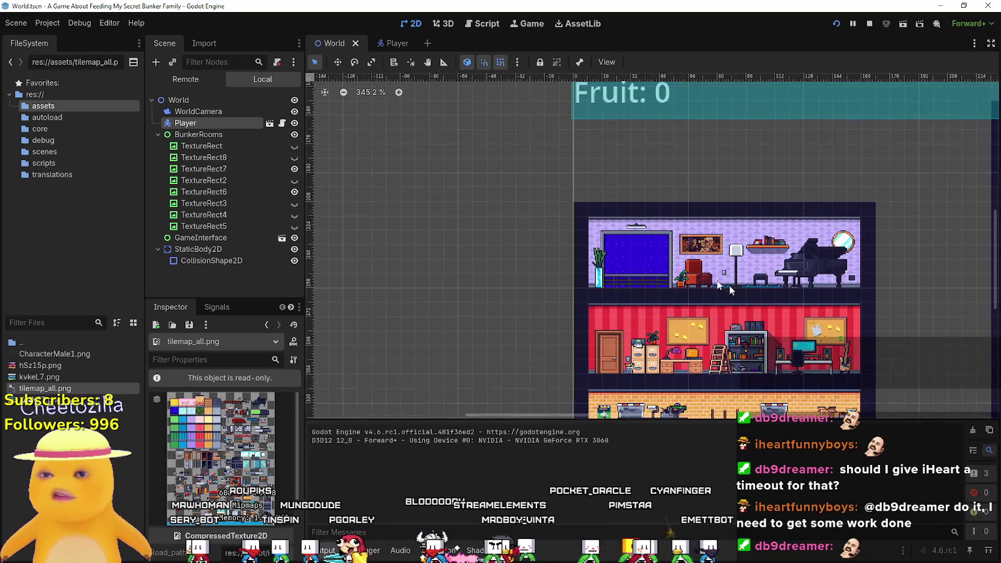
pyautogui.scroll(3, 649, 252)
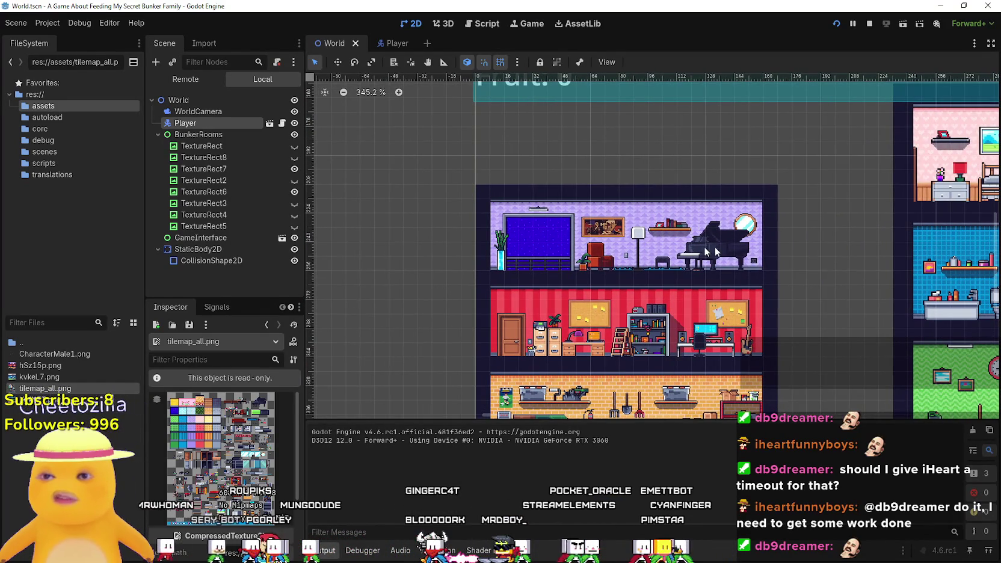
pyautogui.moveTo(783, 329); pyautogui.dragTo(590, 205)
pyautogui.moveTo(467, 214)
pyautogui.mouseDown()
pyautogui.moveTo(577, 235)
pyautogui.moveTo(397, 234)
pyautogui.moveTo(995, 232)
pyautogui.moveTo(897, 345)
pyautogui.mouseUp()
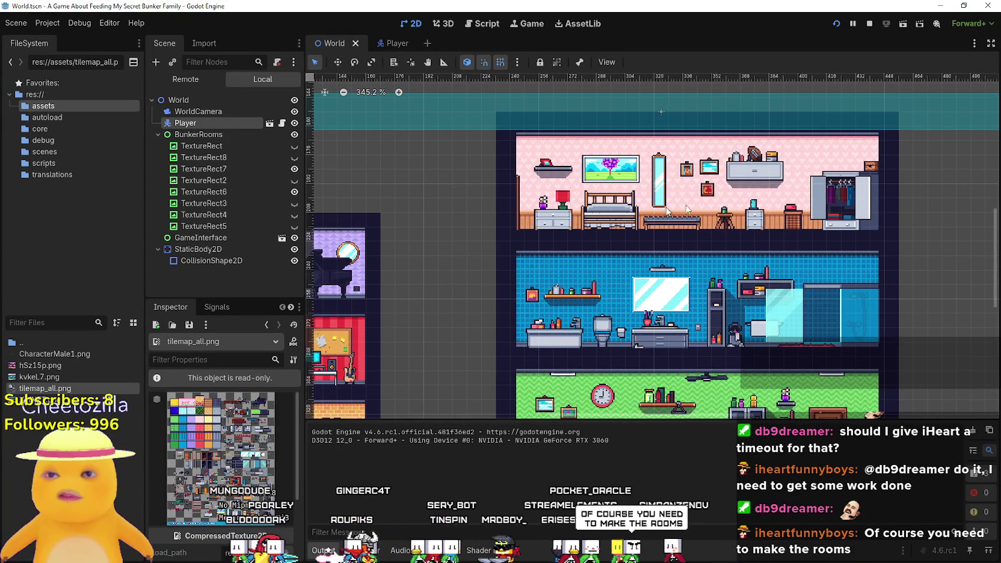
pyautogui.scroll(-3, 596, 212)
pyautogui.moveTo(595, 212); pyautogui.dragTo(981, 253)
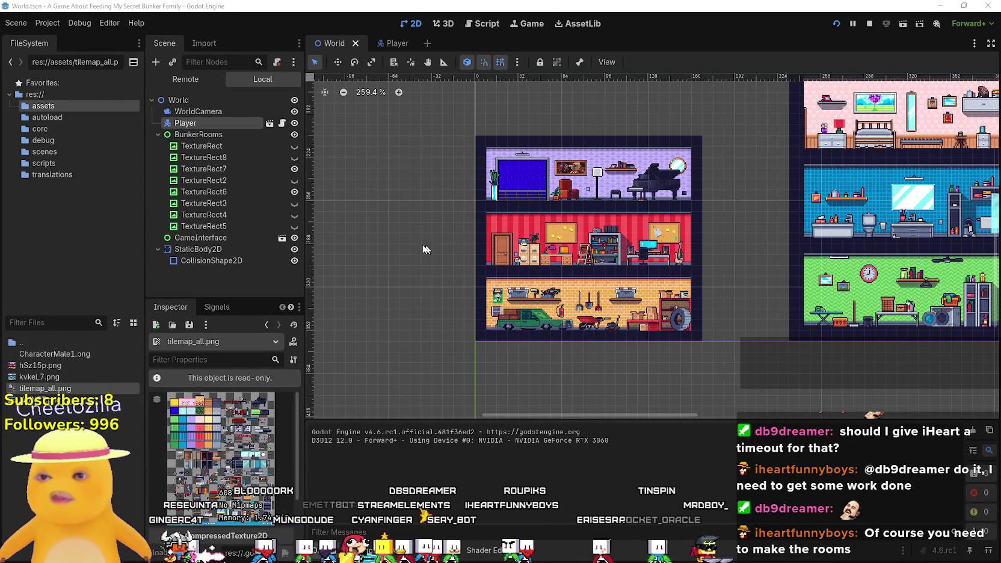
pyautogui.scroll(4, 666, 257)
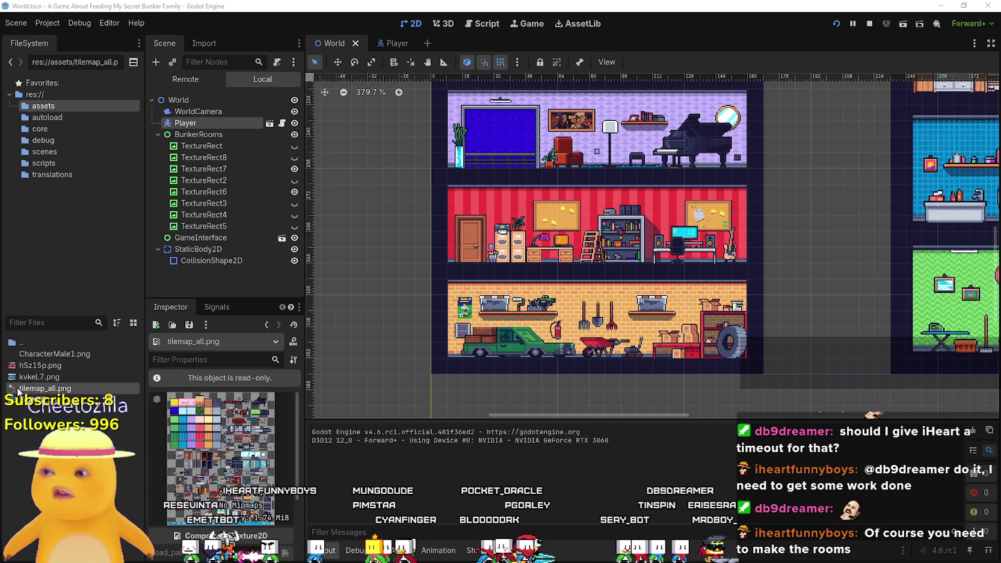
pyautogui.scroll(-3, 456, 231)
pyautogui.moveTo(650, 156); pyautogui.dragTo(445, 235)
pyautogui.scroll(-2, 445, 234)
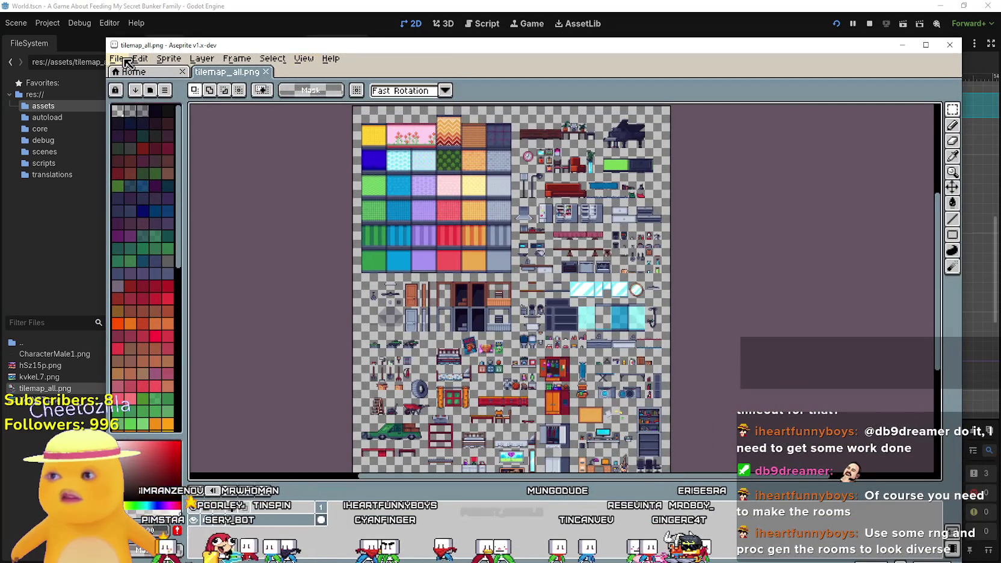
# - Start a new sprite from the File menu, then cancel it
pyautogui.click(117, 58)
pyautogui.click(132, 69)
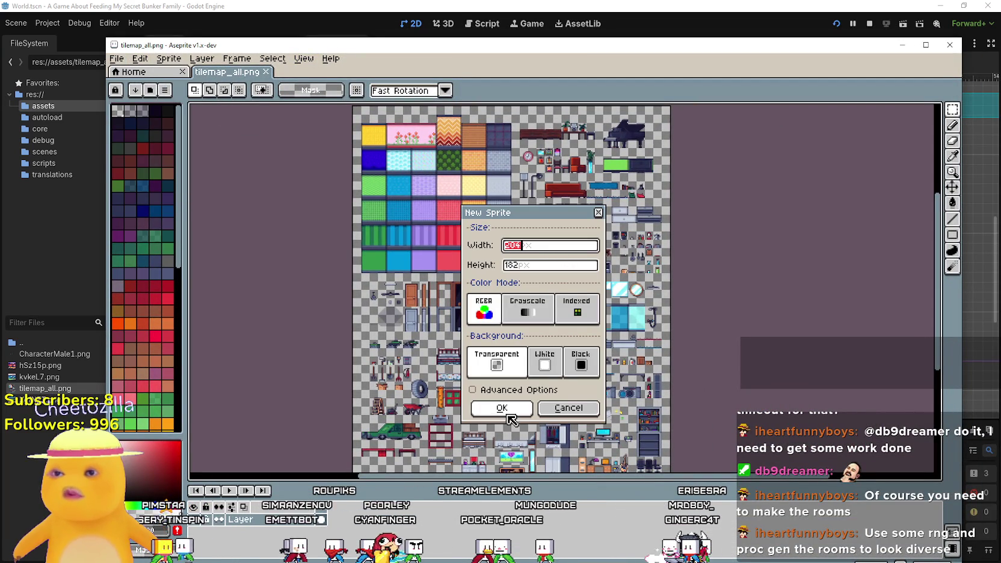
pyautogui.click(569, 411)
# - Marquee-select the red striped wall tile in the tileset
pyautogui.scroll(3, 386, 235)
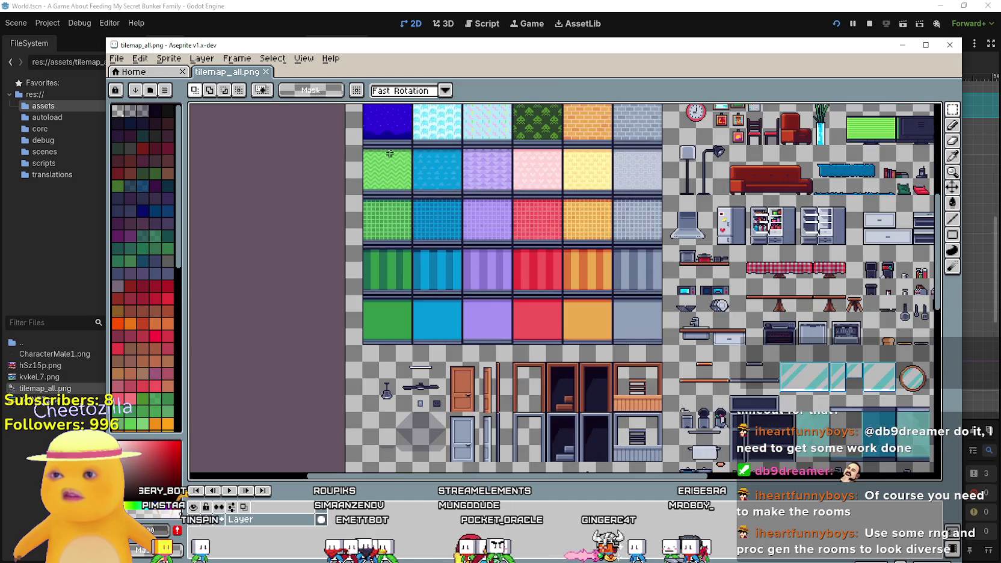
pyautogui.scroll(-2, 505, 239)
pyautogui.click(957, 111)
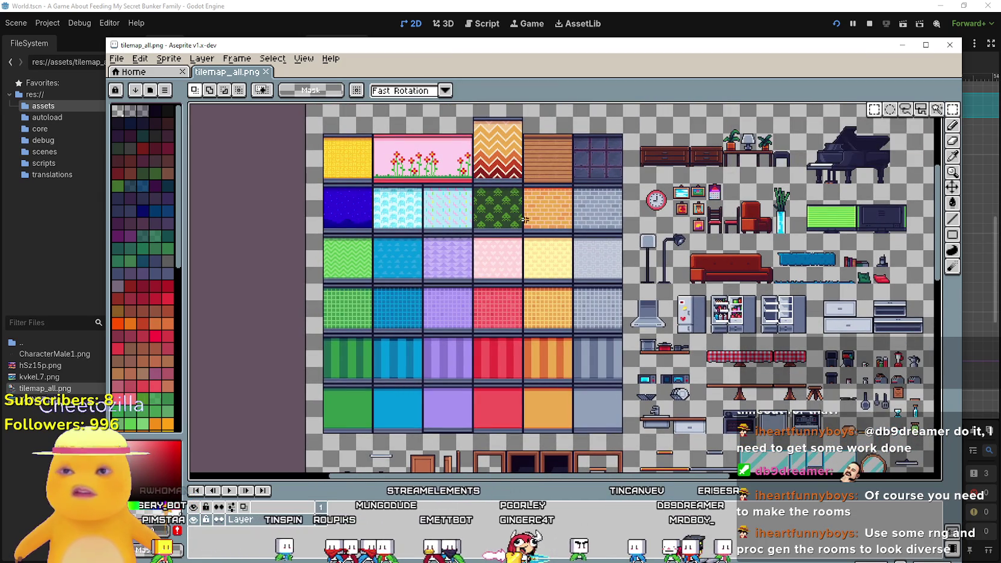
pyautogui.moveTo(490, 59)
pyautogui.mouseDown()
pyautogui.moveTo(487, 114)
pyautogui.moveTo(576, 457)
pyautogui.moveTo(547, 100)
pyautogui.moveTo(473, 119)
pyautogui.mouseUp()
pyautogui.scroll(3, 512, 162)
pyautogui.scroll(-3, 604, 319)
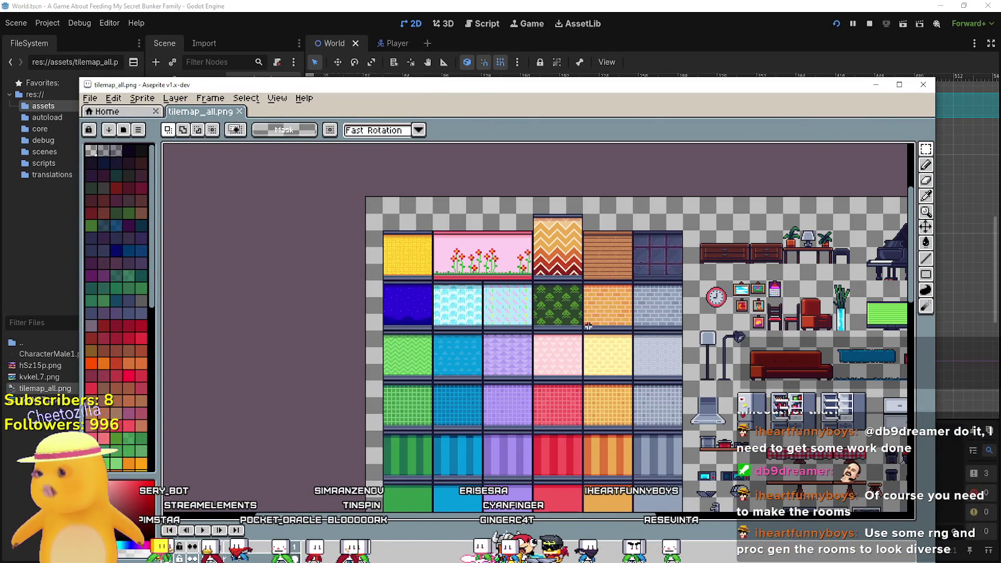
pyautogui.scroll(3, 551, 384)
pyautogui.moveTo(547, 359); pyautogui.dragTo(438, 237)
pyautogui.scroll(-2, 661, 326)
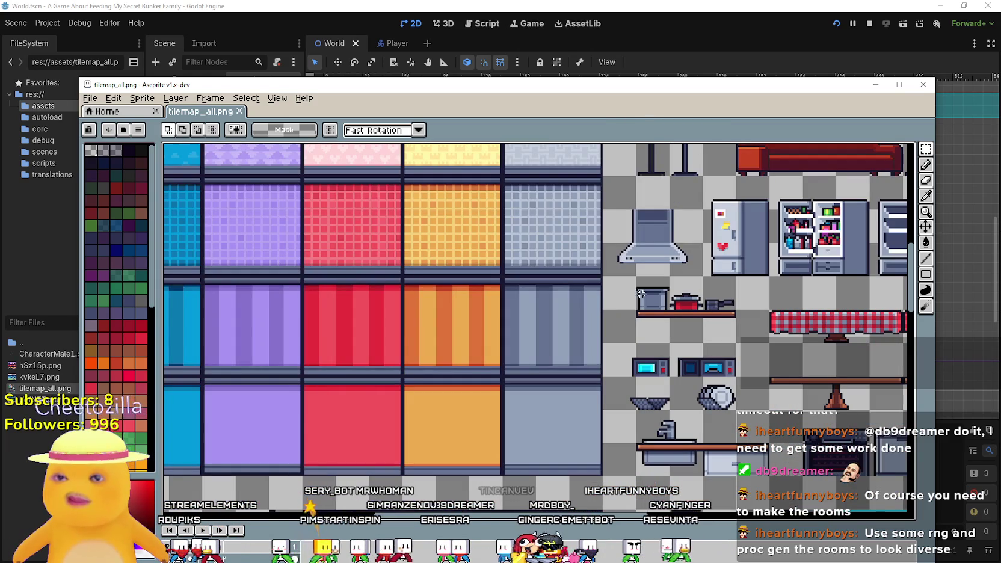
pyautogui.click(89, 97)
# - Create a new blank 48×48 pixel sprite
pyautogui.click(100, 106)
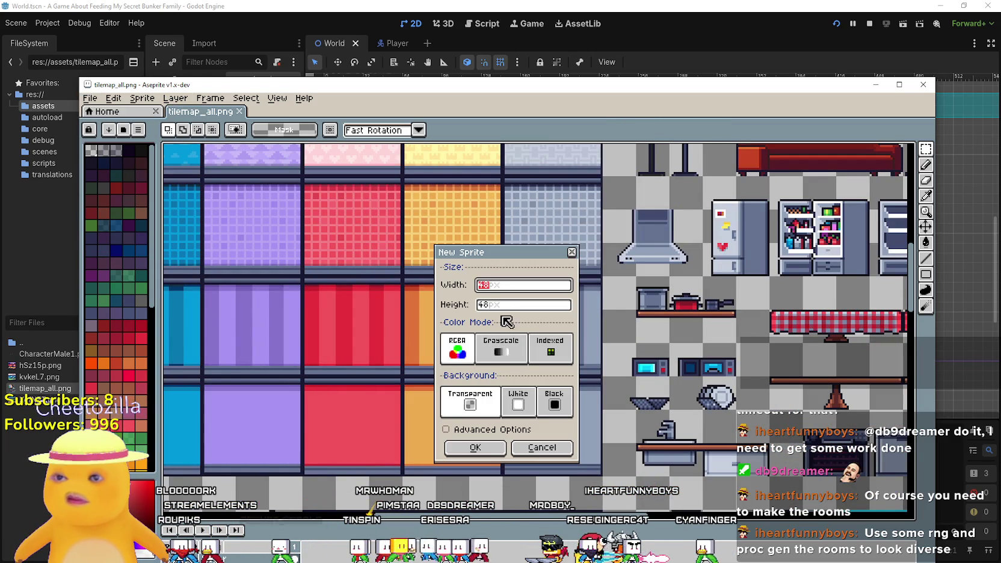
pyautogui.click(483, 449)
pyautogui.scroll(2, 519, 313)
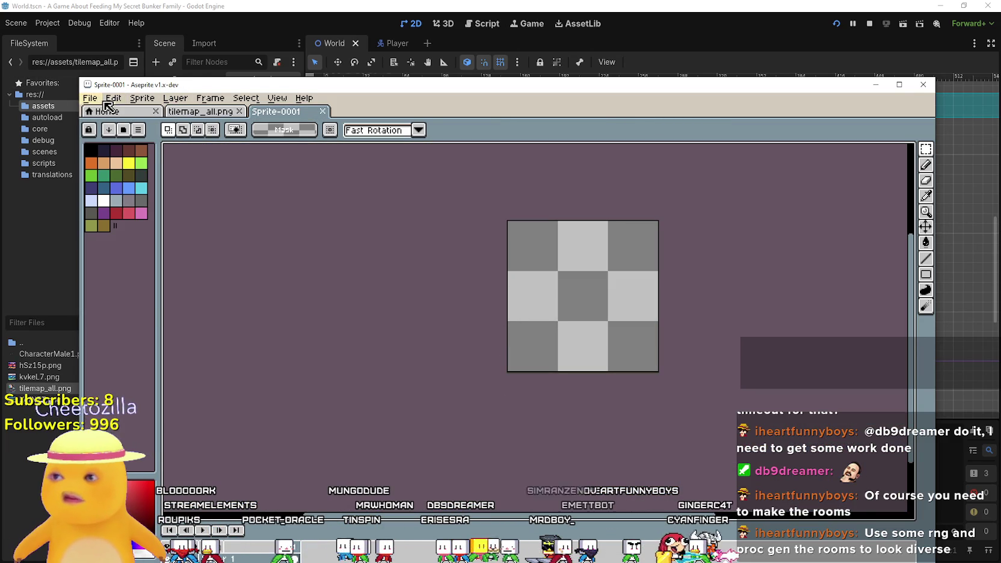
# - Extend the canvas by 16 px at top and bottom, making it 48×80
pyautogui.click(113, 98)
pyautogui.click(142, 98)
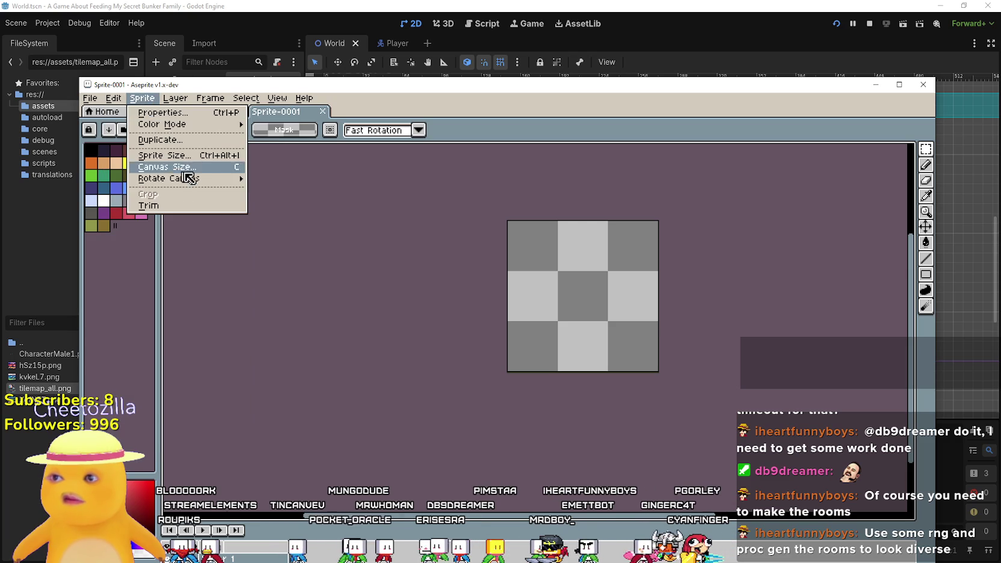
pyautogui.click(189, 168)
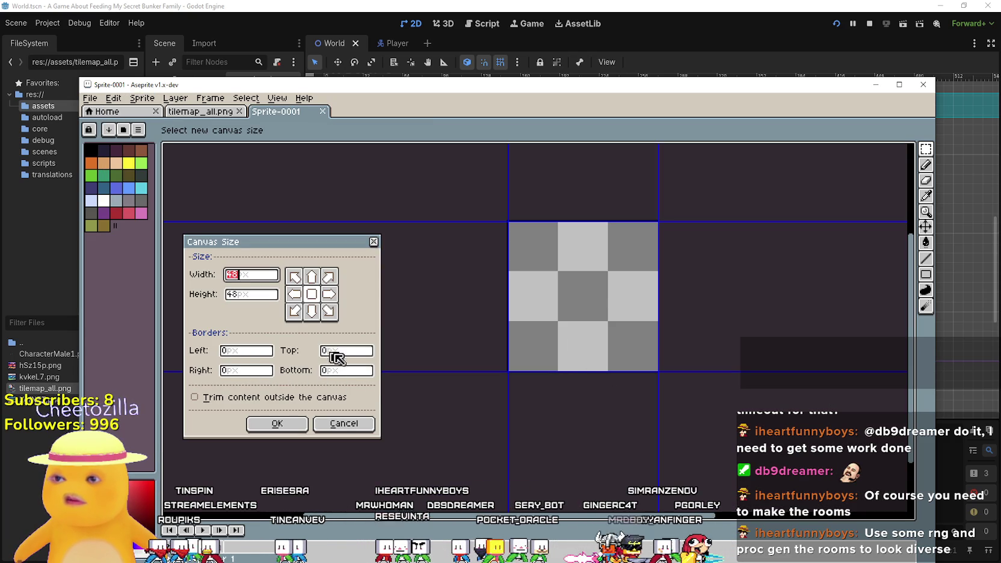
pyautogui.write('16')
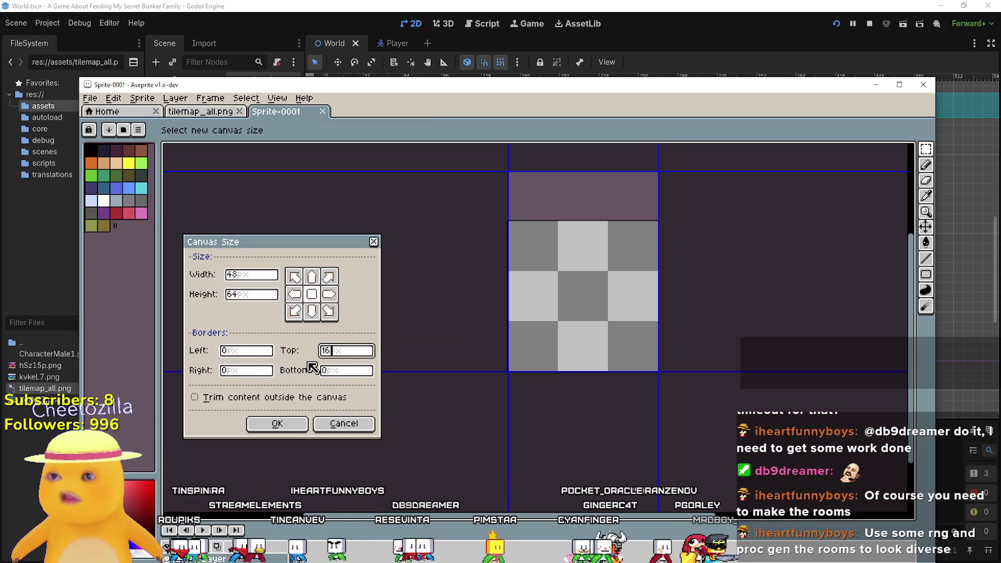
pyautogui.click(349, 370)
pyautogui.write('16')
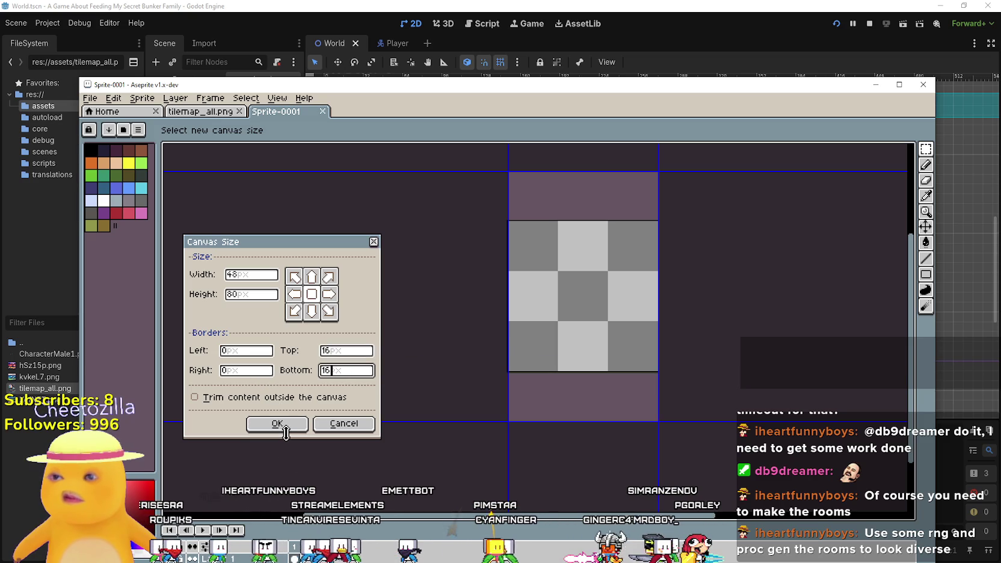
pyautogui.click(277, 423)
# - Paste the red striped tile and place it between the 16 px transparent bands
pyautogui.hotkey('ctrl', 'v')
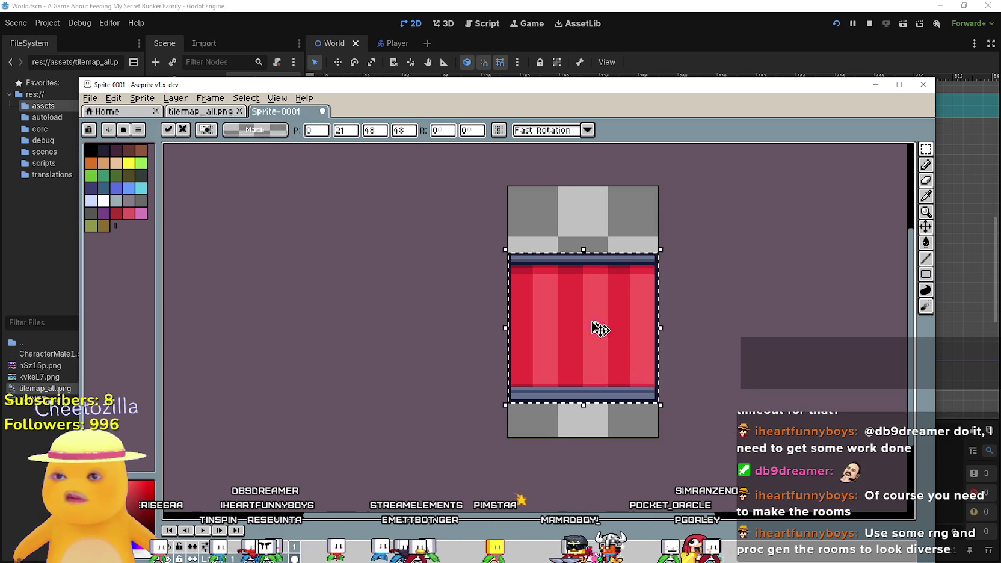
pyautogui.moveTo(589, 338); pyautogui.dragTo(589, 313)
pyautogui.press('Return')
pyautogui.scroll(-2, 677, 324)
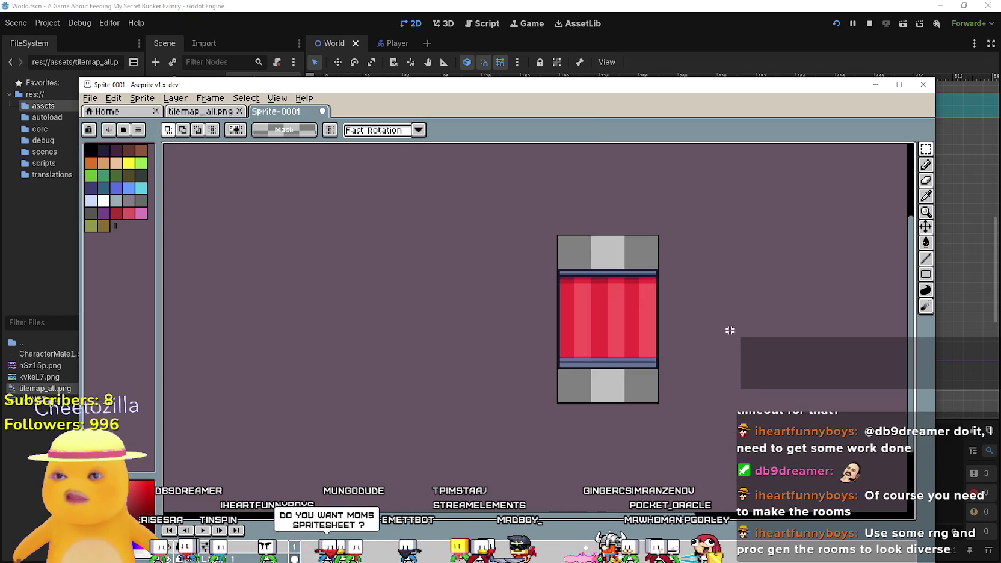
pyautogui.scroll(2, 672, 303)
pyautogui.moveTo(527, 87); pyautogui.dragTo(674, 90)
pyautogui.click(237, 102)
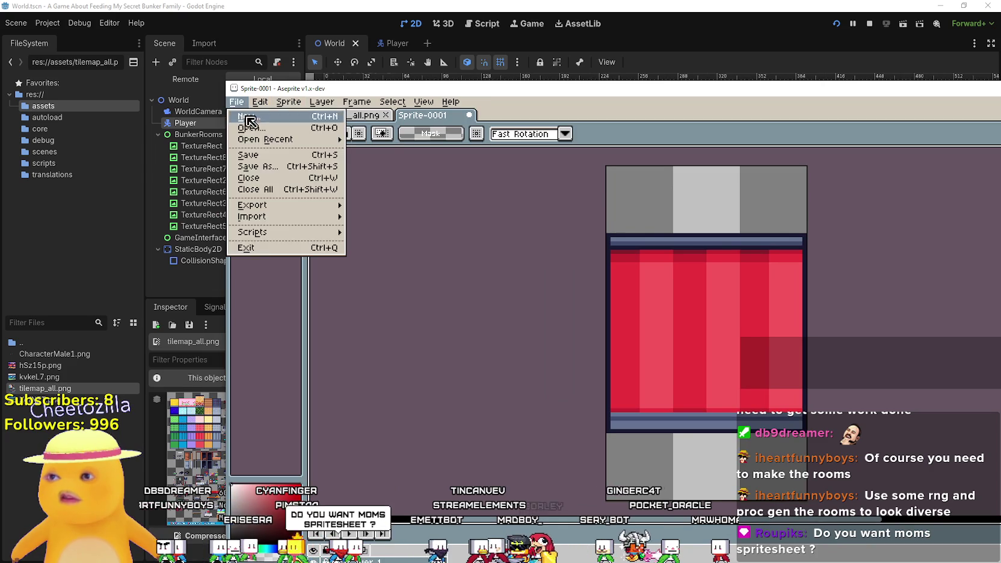
# - Open CharacterMale1.png from the recent files list
pyautogui.click(257, 91)
pyautogui.click(237, 102)
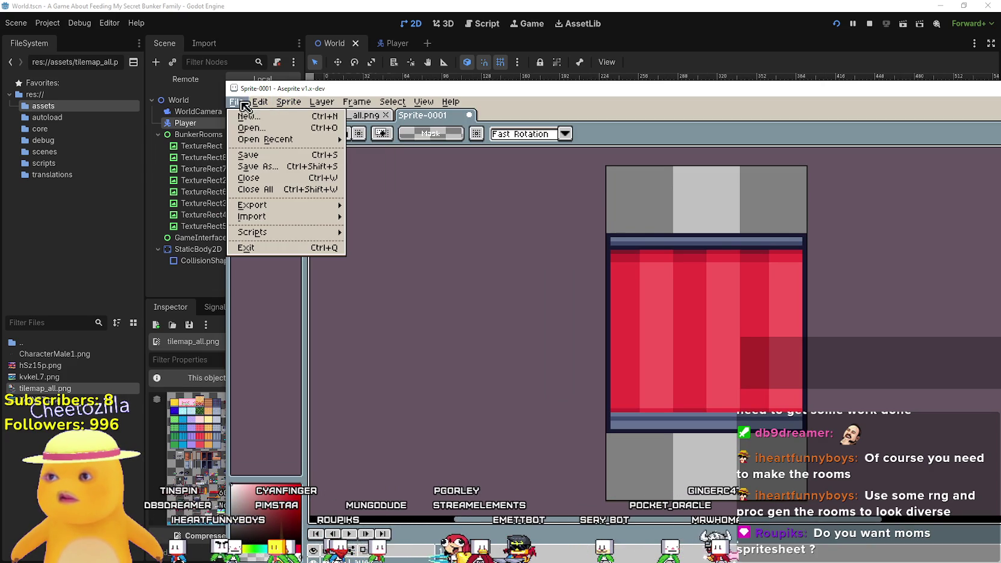
pyautogui.moveTo(313, 140)
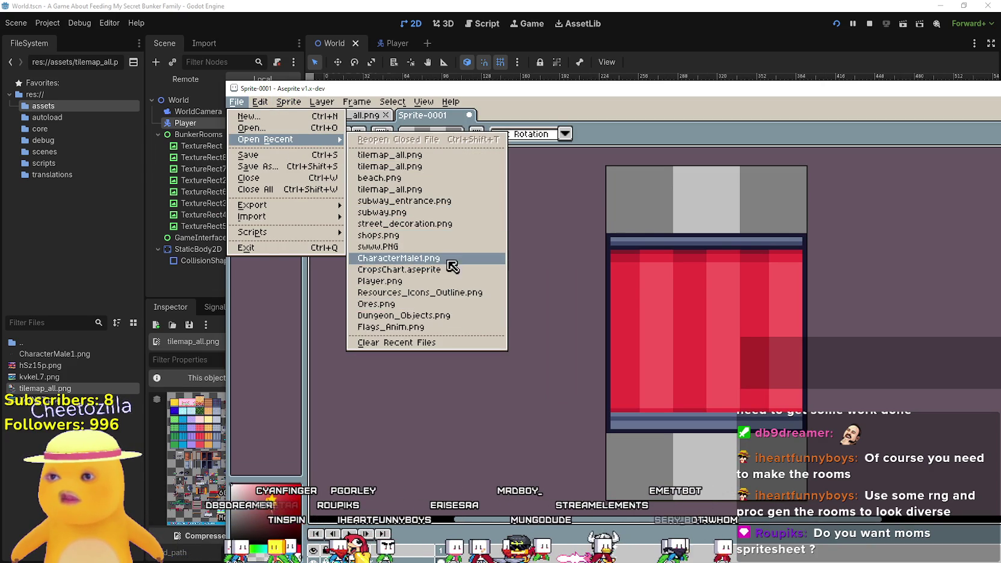
pyautogui.click(421, 257)
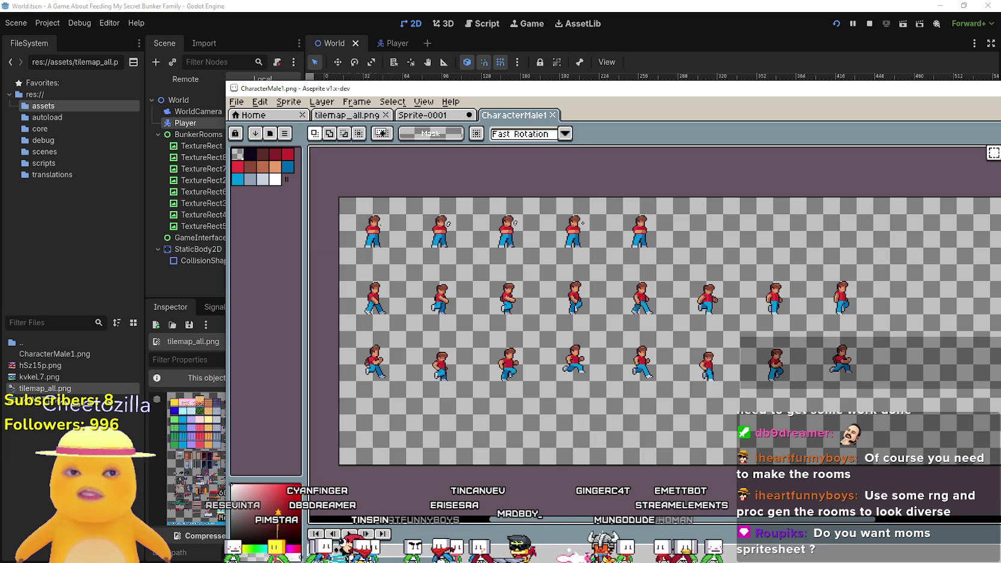
pyautogui.scroll(3, 443, 256)
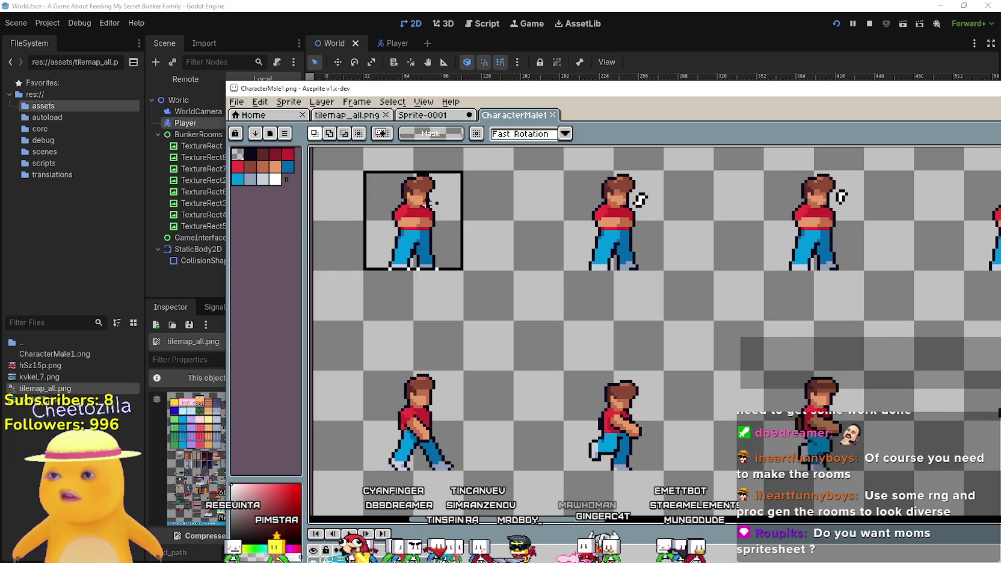
# - Paste the character into Sprite-0001 and move it to the red tile's left side
pyautogui.click(424, 117)
pyautogui.moveTo(656, 289)
pyautogui.mouseDown()
pyautogui.moveTo(715, 322)
pyautogui.moveTo(635, 337)
pyautogui.mouseUp()
pyautogui.hotkey('ctrl', 'v')
pyautogui.moveTo(626, 289)
pyautogui.mouseDown()
pyautogui.moveTo(566, 337)
pyautogui.moveTo(564, 310)
pyautogui.moveTo(540, 380)
pyautogui.moveTo(572, 304)
pyautogui.mouseUp()
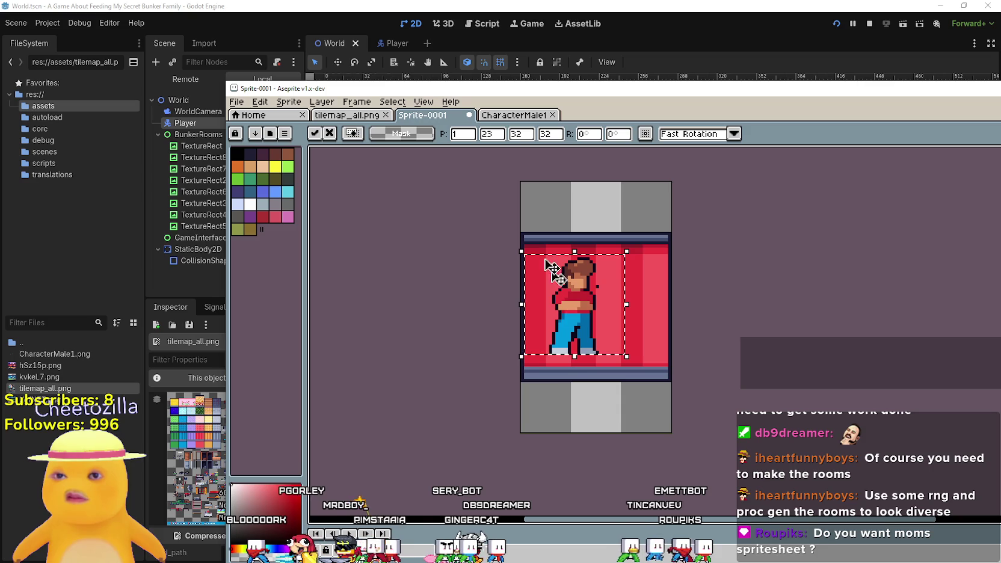
pyautogui.click(355, 115)
pyautogui.scroll(2, 361, 328)
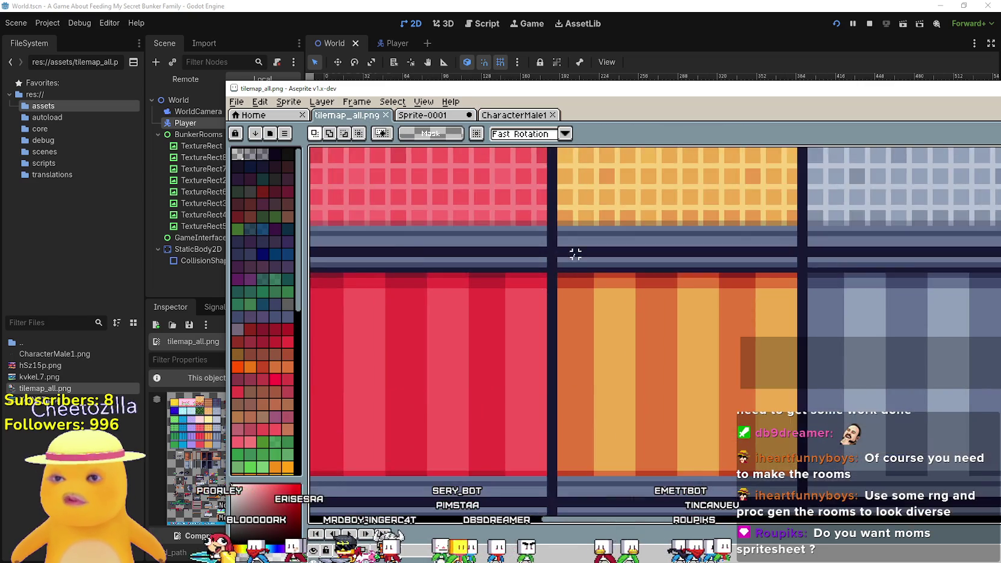
# - Move Aseprite right and zoom Godot's 2D view onto the bunker rooms, then return to Aseprite
pyautogui.scroll(-3, 360, 328)
pyautogui.moveTo(409, 84); pyautogui.dragTo(808, 74)
pyautogui.scroll(2, 467, 204)
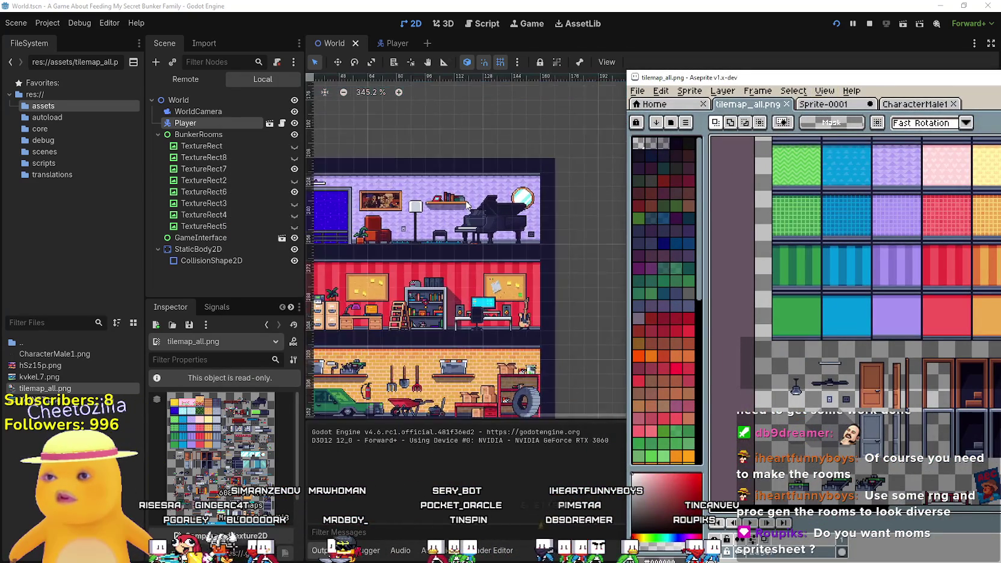
pyautogui.scroll(2, 467, 204)
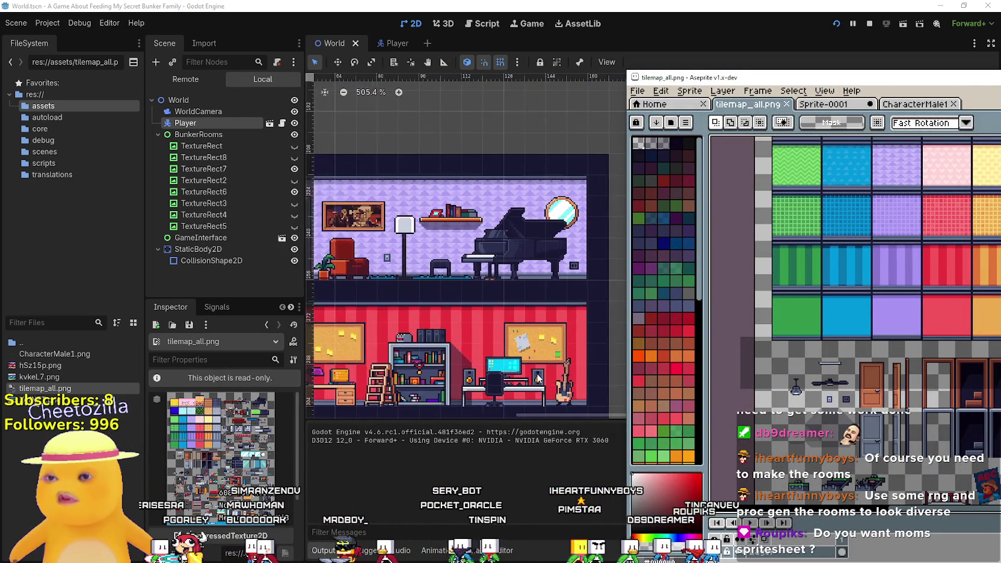
pyautogui.scroll(3, 537, 378)
pyautogui.scroll(-3, 451, 384)
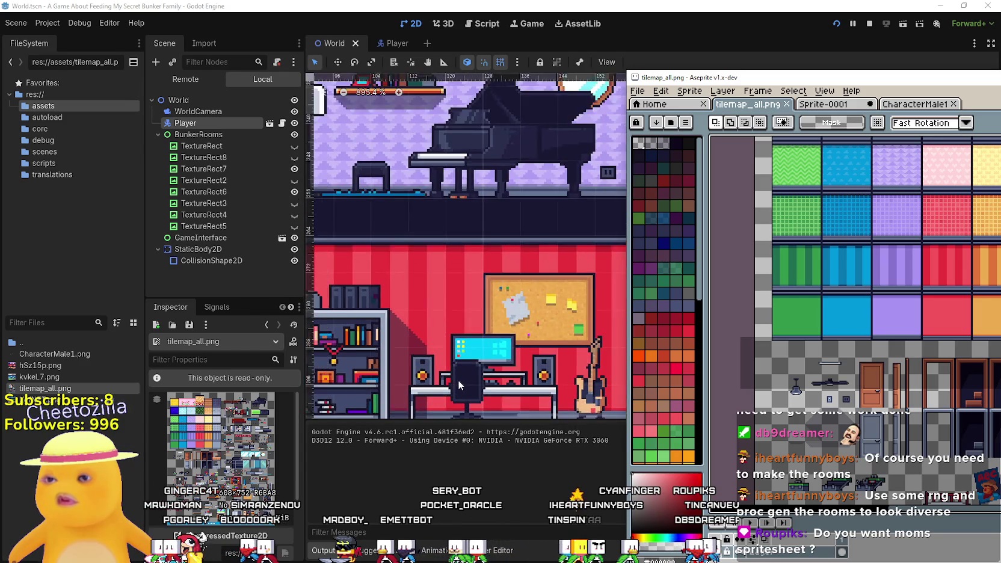
pyautogui.scroll(2, 468, 412)
pyautogui.scroll(-4, 502, 381)
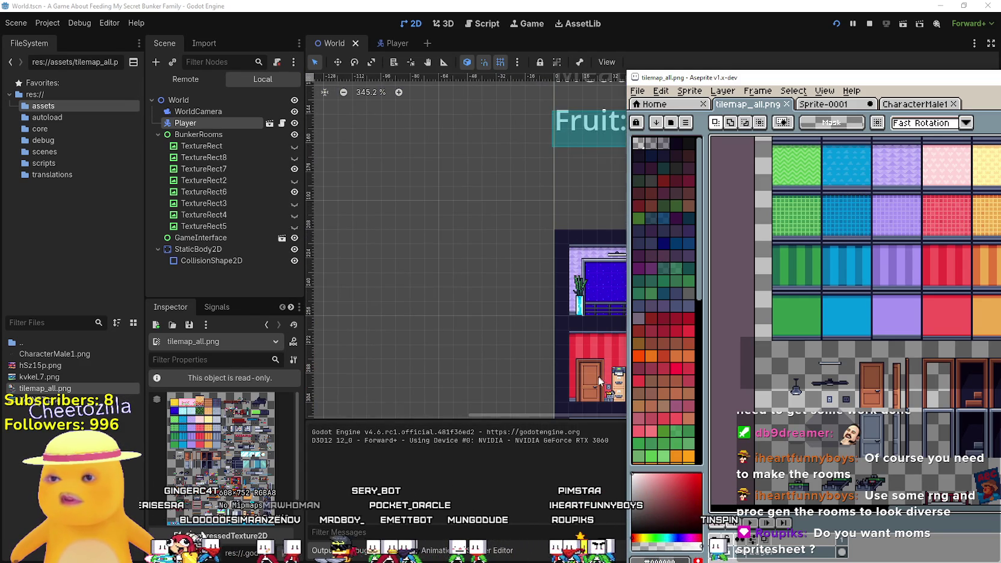
pyautogui.click(598, 375)
pyautogui.scroll(3, 556, 313)
pyautogui.scroll(3, 557, 313)
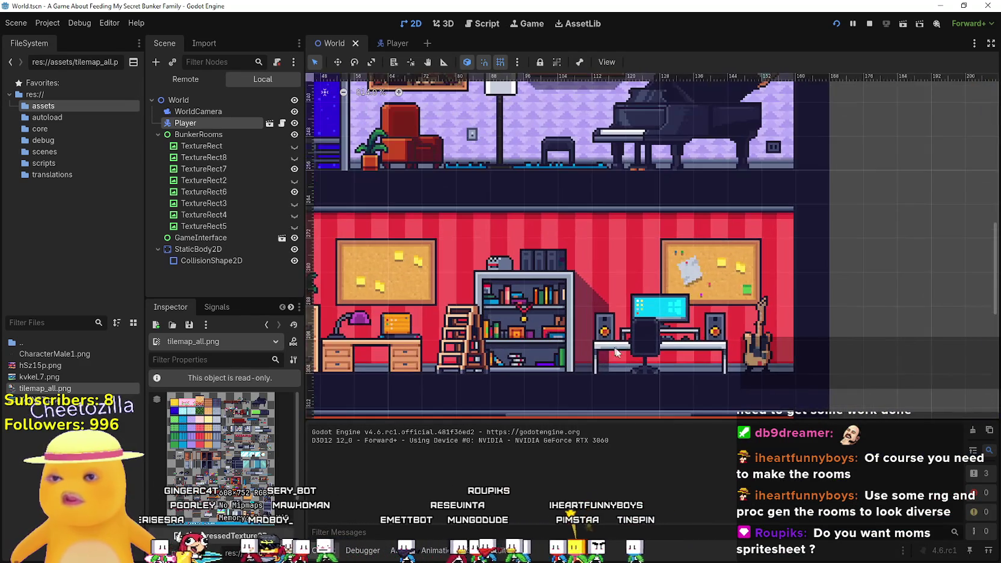
pyautogui.hotkey('alt', 'Tab')
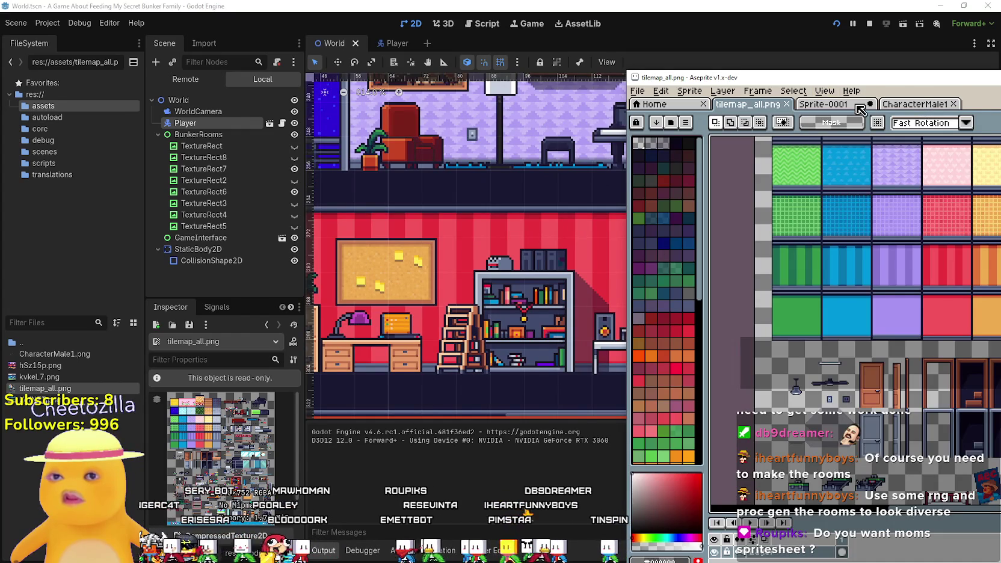
# - Switch to the bedroom sprite and fine-tune the character's position on the red tile
pyautogui.hotkey('ctrl', 'Tab')
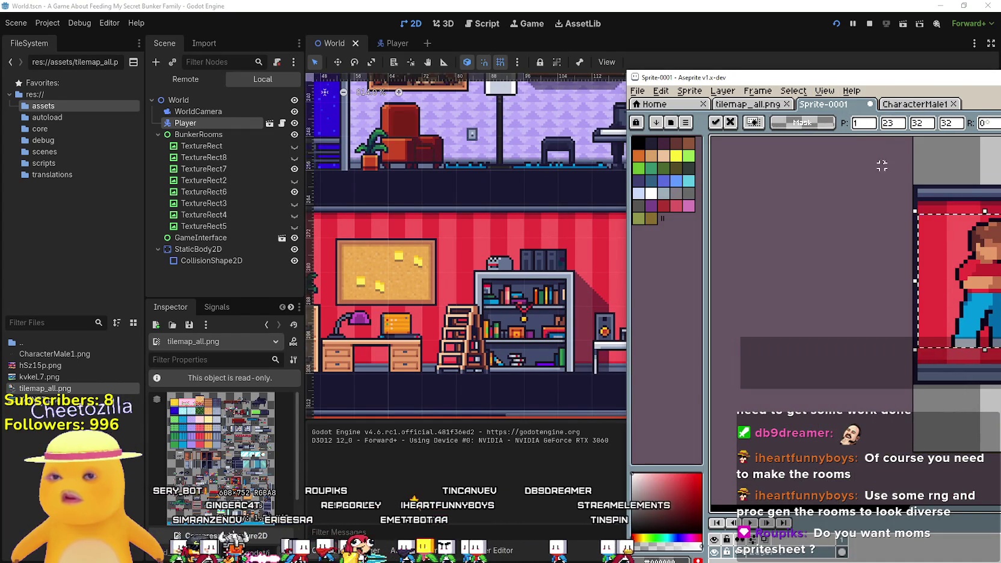
pyautogui.moveTo(889, 90); pyautogui.dragTo(790, 36)
pyautogui.moveTo(864, 251); pyautogui.dragTo(877, 289)
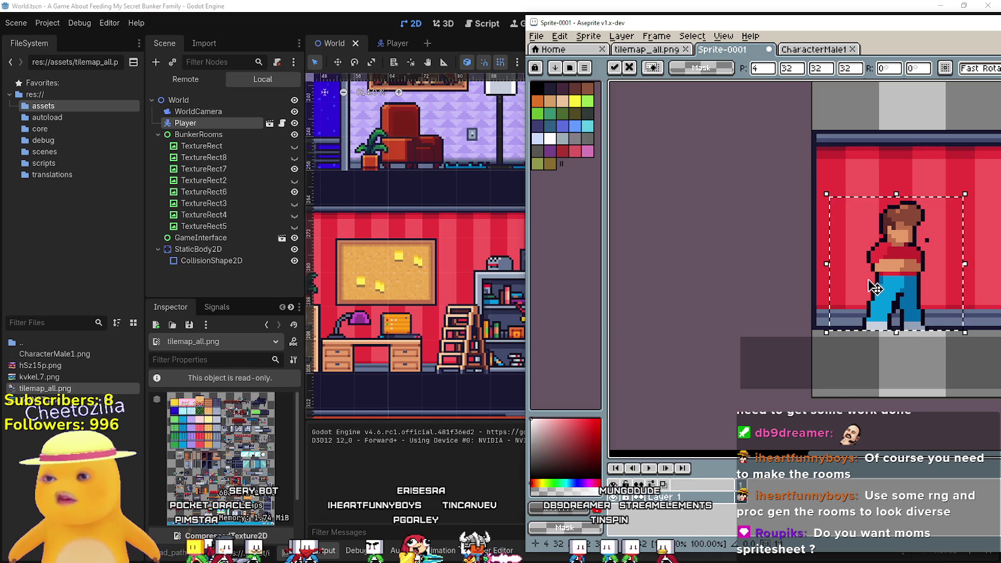
pyautogui.scroll(6, 367, 392)
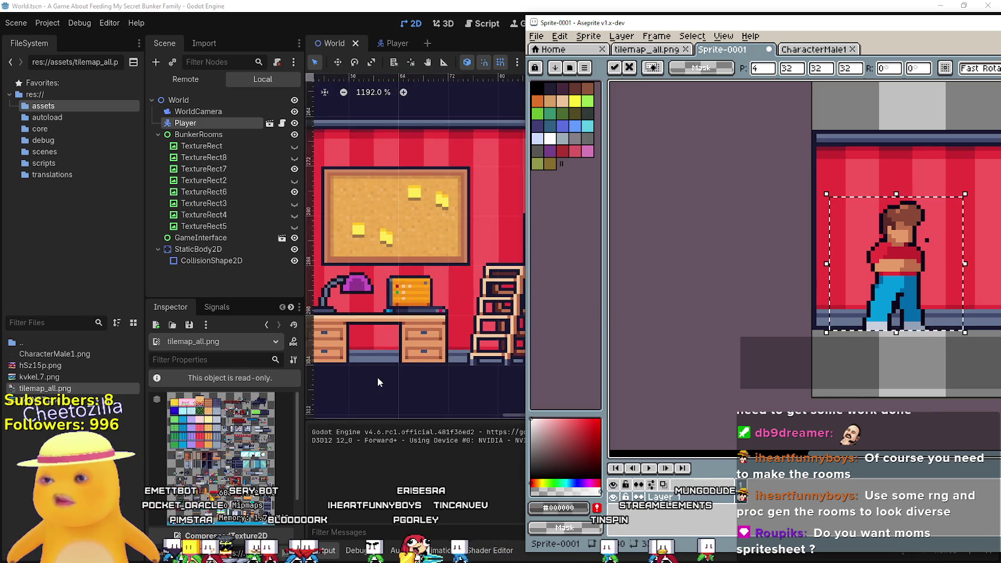
pyautogui.scroll(6, 377, 374)
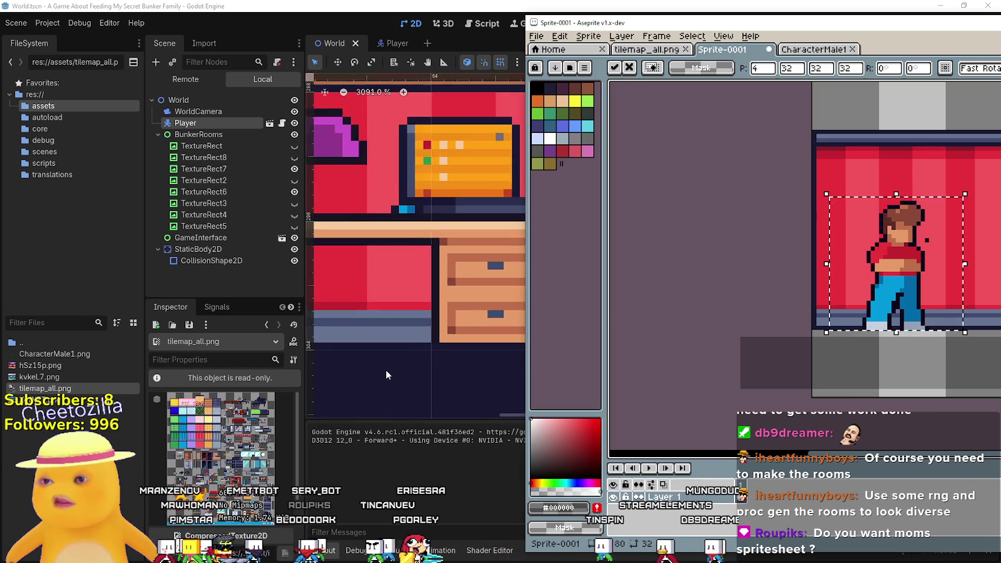
pyautogui.scroll(7, 487, 341)
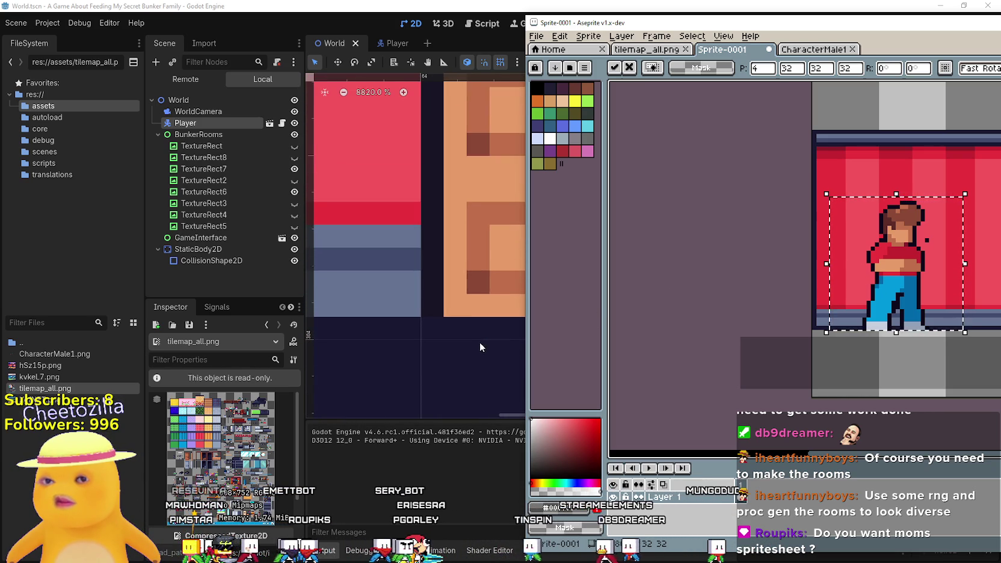
pyautogui.scroll(-4, 452, 331)
pyautogui.moveTo(894, 317); pyautogui.dragTo(885, 313)
pyautogui.scroll(-2, 885, 312)
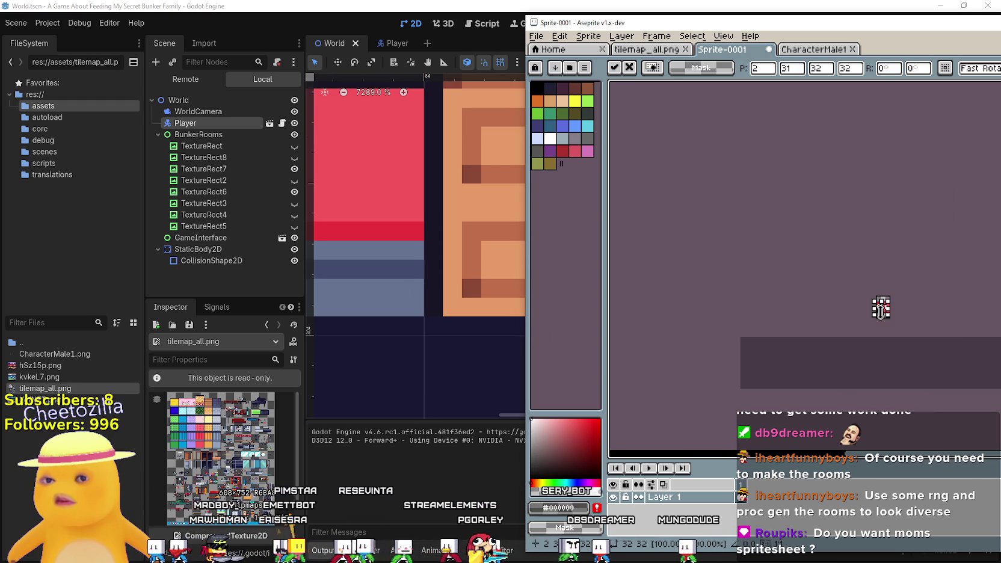
pyautogui.scroll(3, 866, 301)
pyautogui.scroll(-1, 855, 289)
pyautogui.moveTo(854, 289); pyautogui.dragTo(789, 280)
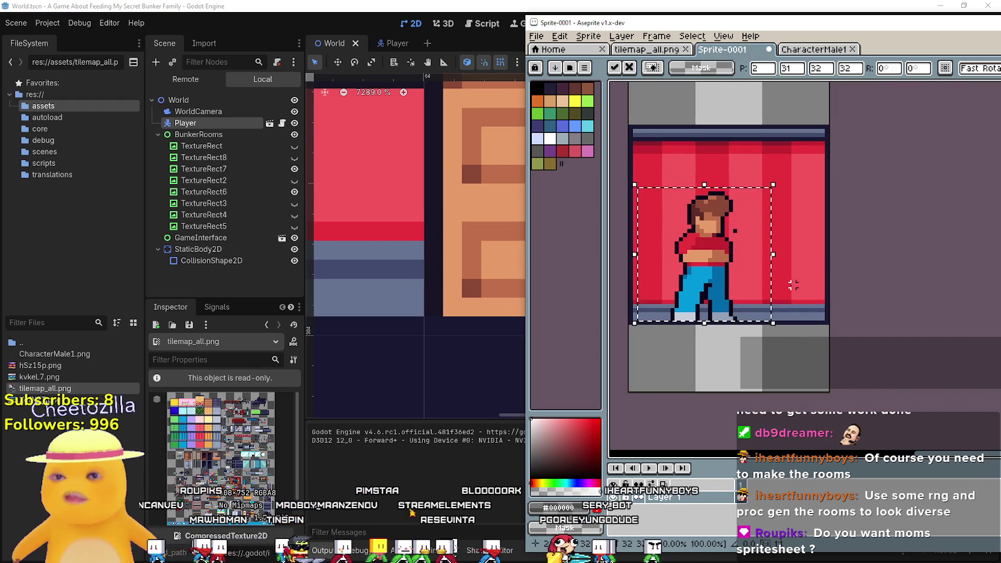
# - Slide the sprite window right and zoom Godot out to show the study and garage rooms
pyautogui.scroll(-1, 823, 305)
pyautogui.scroll(1, 823, 305)
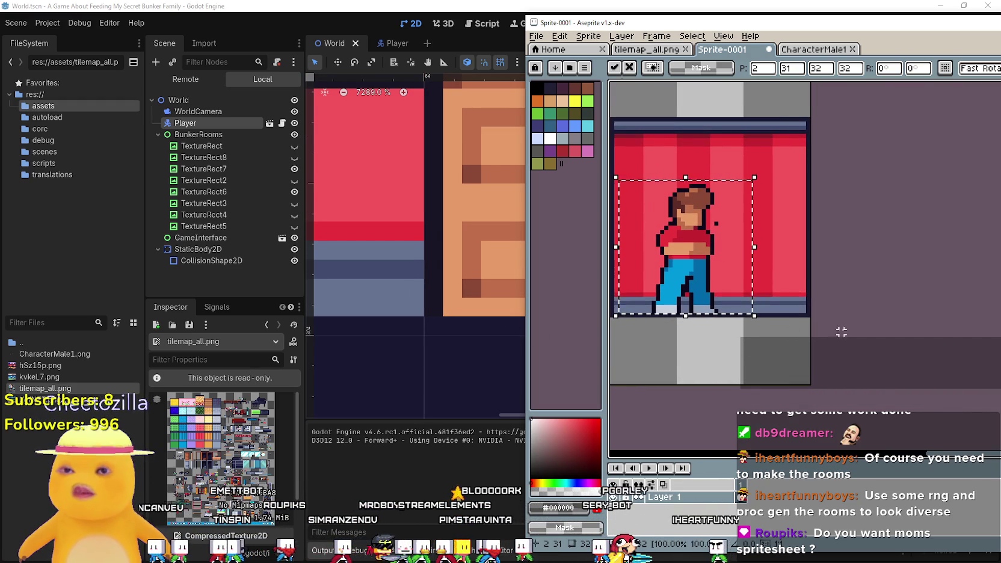
pyautogui.scroll(1, 833, 307)
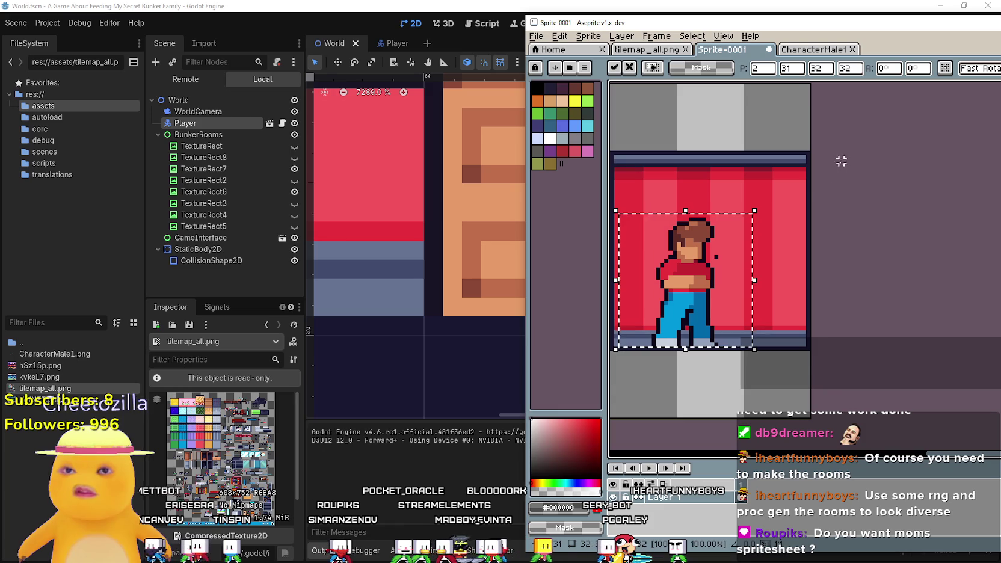
pyautogui.scroll(-1, 809, 260)
pyautogui.scroll(1, 761, 280)
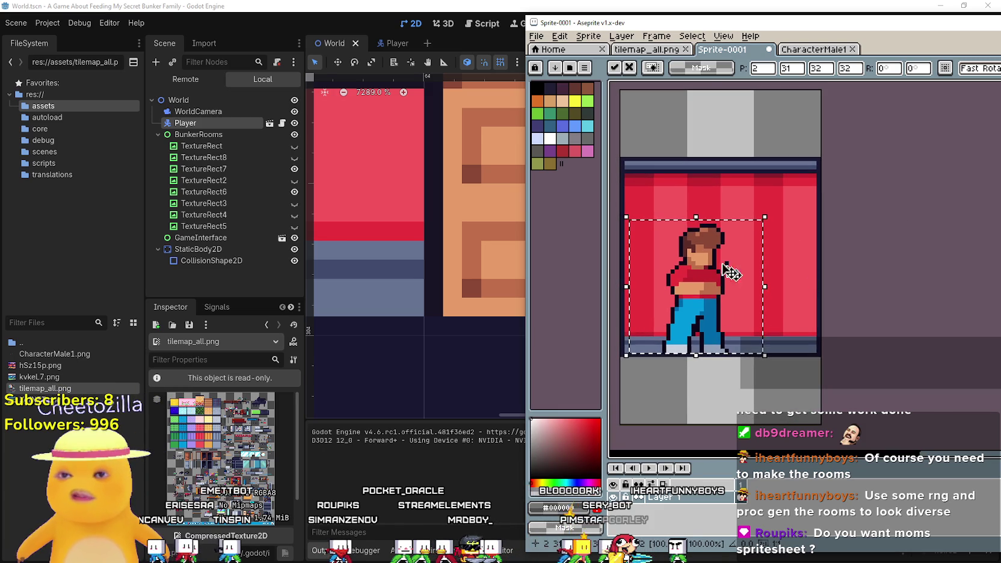
pyautogui.moveTo(692, 22)
pyautogui.mouseDown()
pyautogui.moveTo(479, 38)
pyautogui.moveTo(845, 51)
pyautogui.mouseUp()
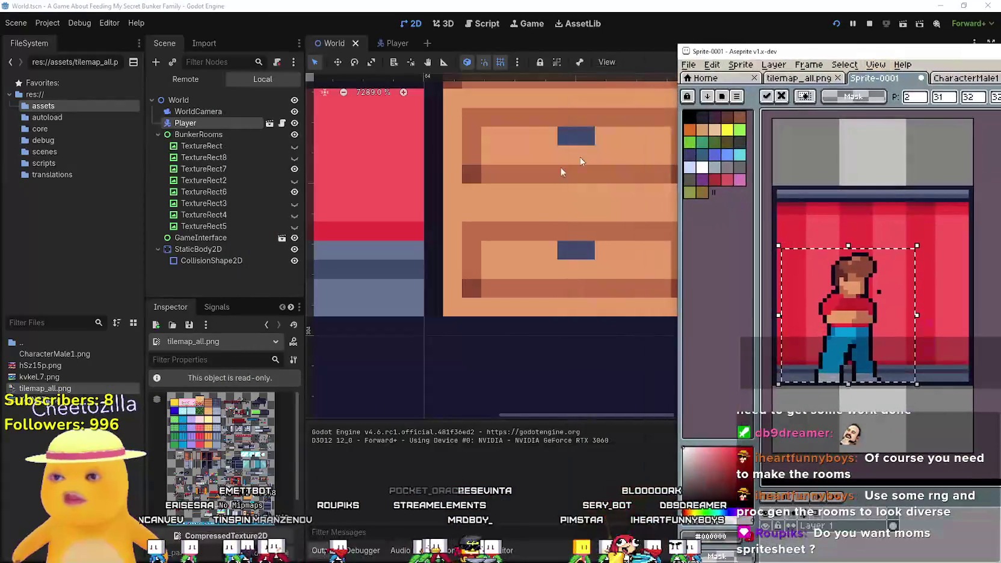
pyautogui.scroll(1, 532, 225)
pyautogui.scroll(-5, 532, 225)
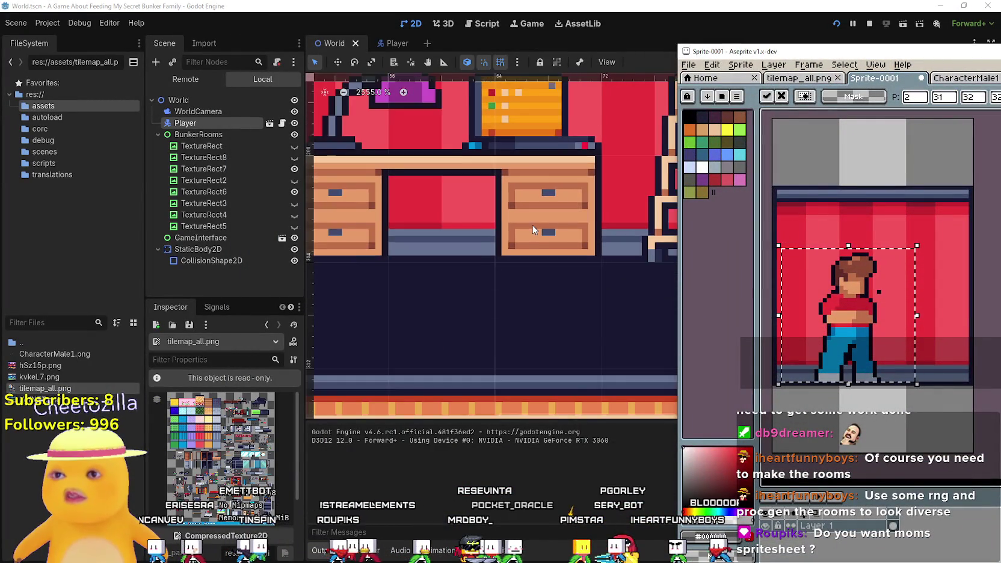
pyautogui.scroll(-4, 530, 226)
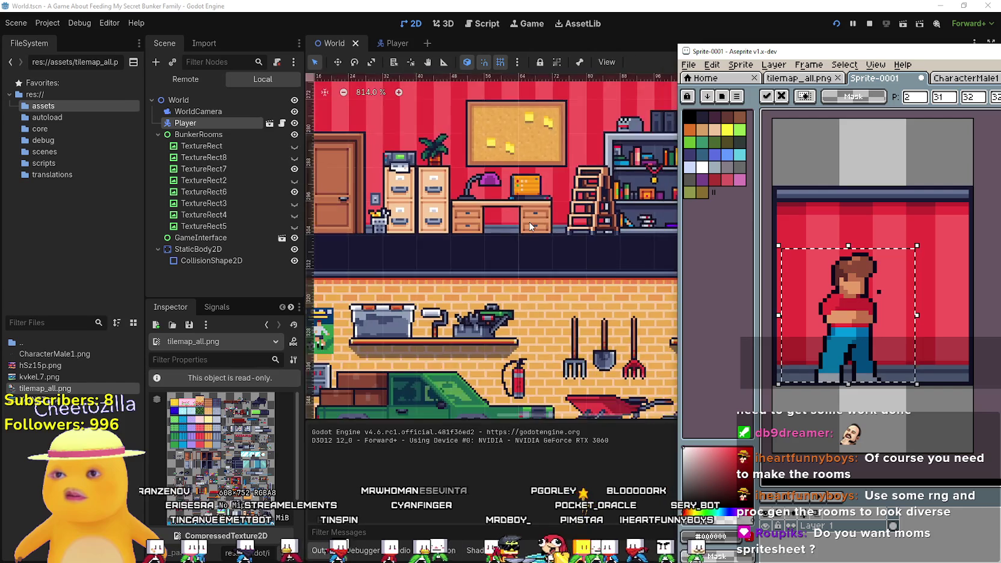
pyautogui.scroll(-1, 530, 227)
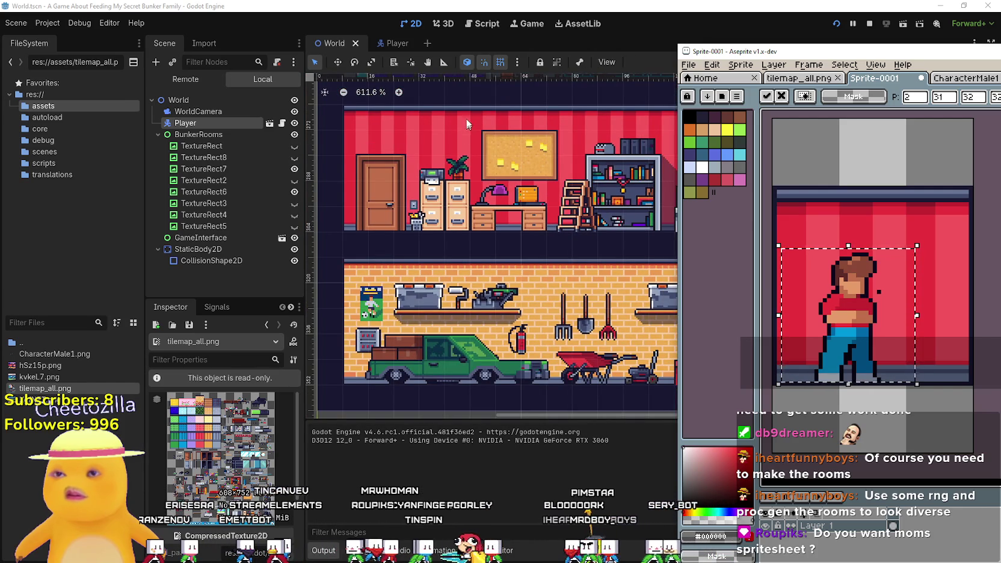
pyautogui.scroll(1, 472, 106)
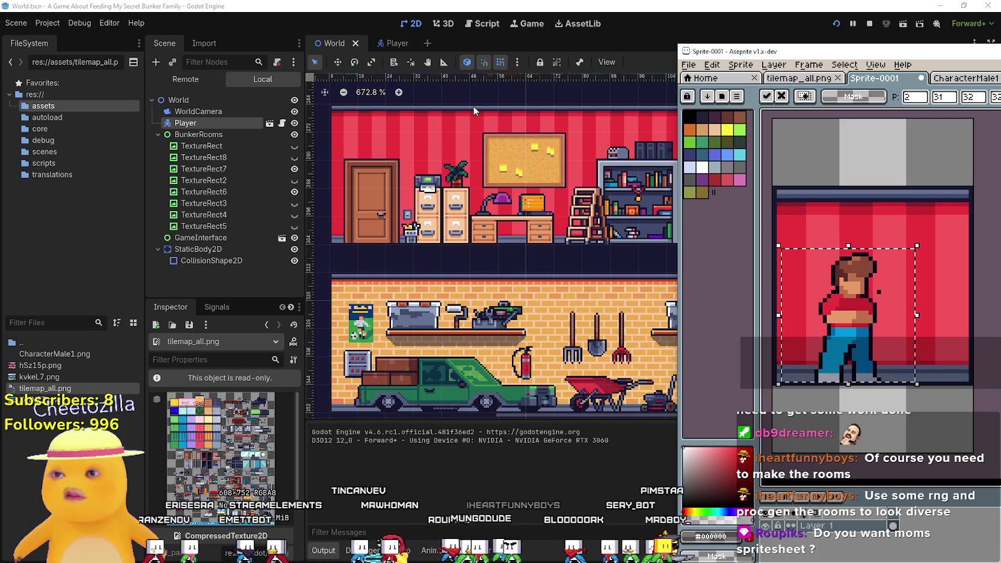
pyautogui.scroll(-2, 372, 227)
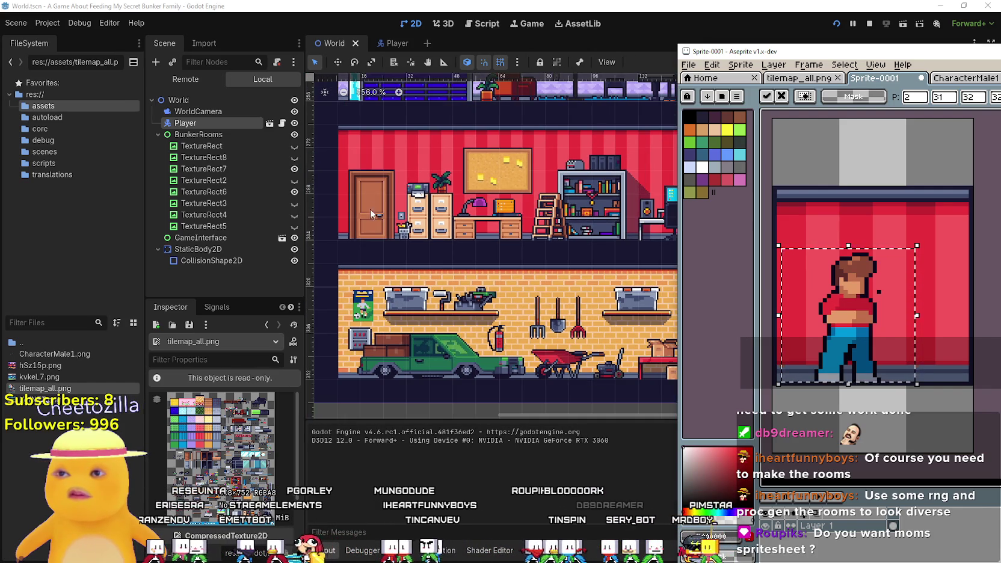
# - Switch to the tilemap_all.png sheet and move the Aseprite window left and up over the scene
pyautogui.click(785, 79)
pyautogui.scroll(-5, 878, 270)
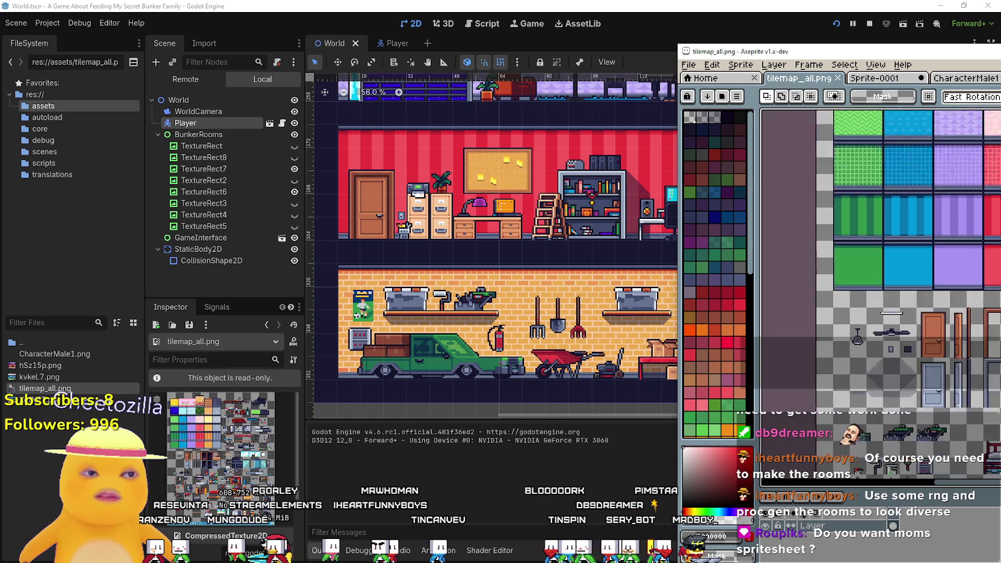
pyautogui.hscroll(-2, 878, 271)
pyautogui.moveTo(872, 51)
pyautogui.mouseDown()
pyautogui.moveTo(339, 21)
pyautogui.moveTo(440, 31)
pyautogui.mouseUp()
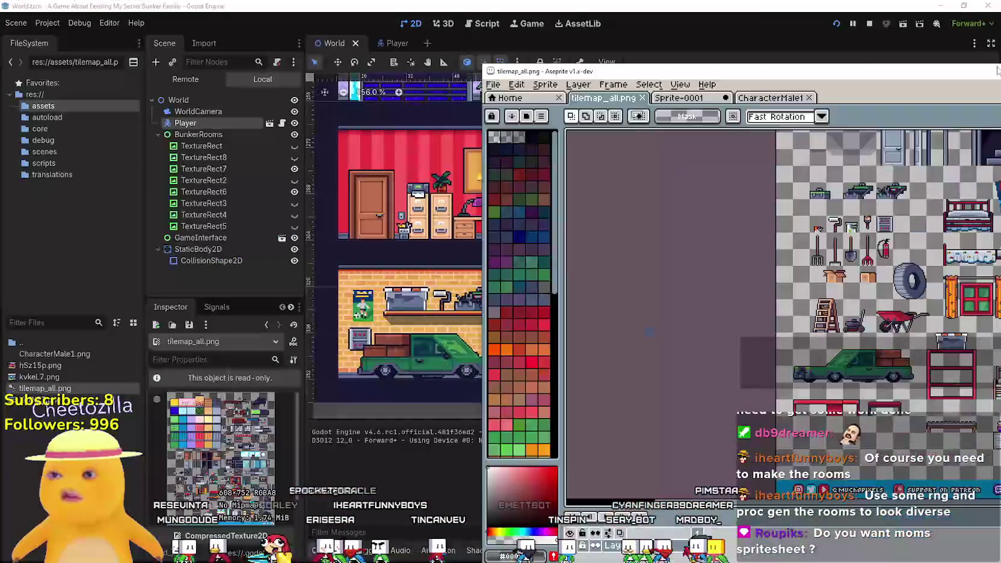
pyautogui.moveTo(602, 113); pyautogui.dragTo(126, 32)
# - Zoom and pan around the furniture and room tiles, then move the window back right
pyautogui.scroll(-2, 524, 307)
pyautogui.scroll(1, 411, 321)
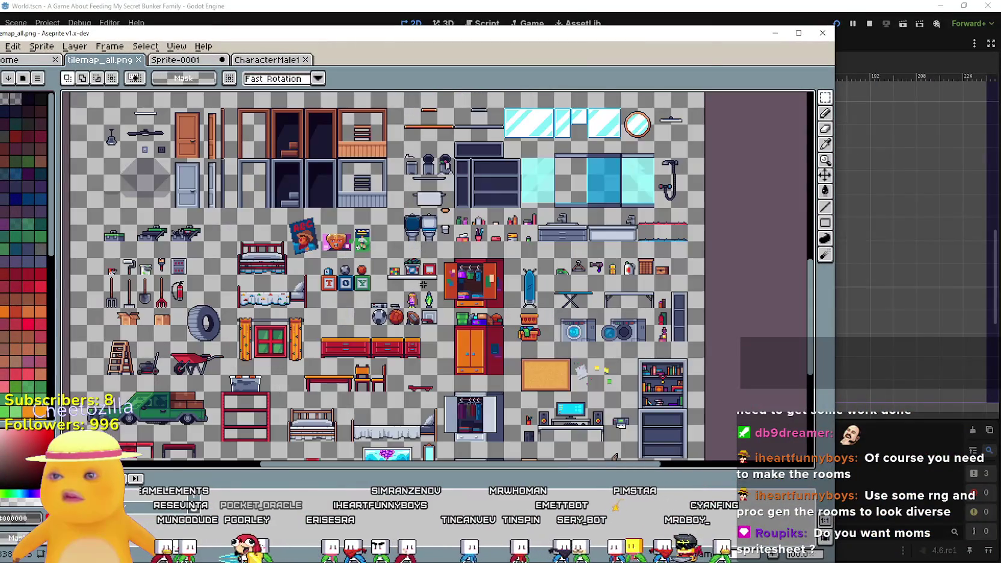
pyautogui.scroll(5, 447, 312)
pyautogui.scroll(-10, 447, 311)
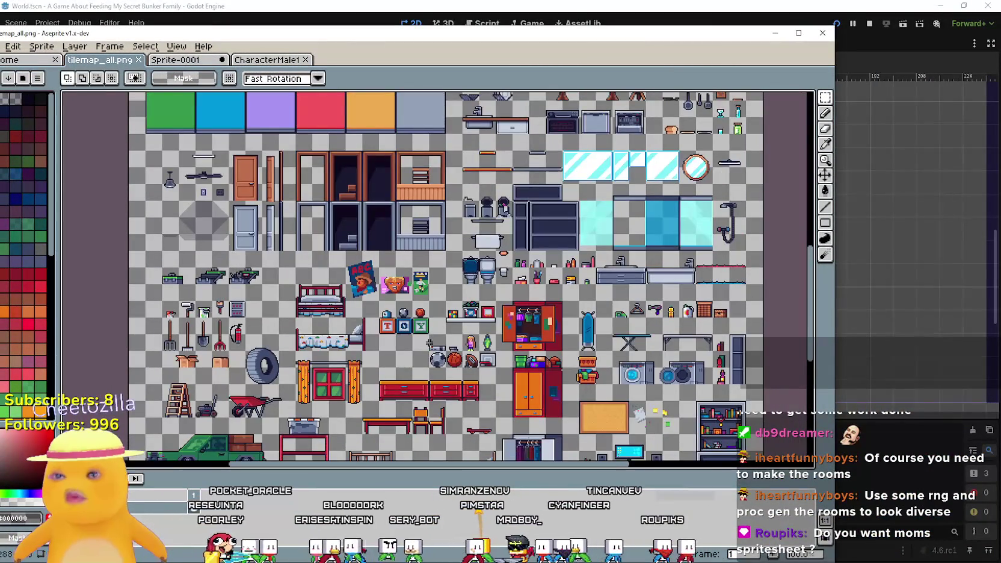
pyautogui.scroll(-5, 429, 343)
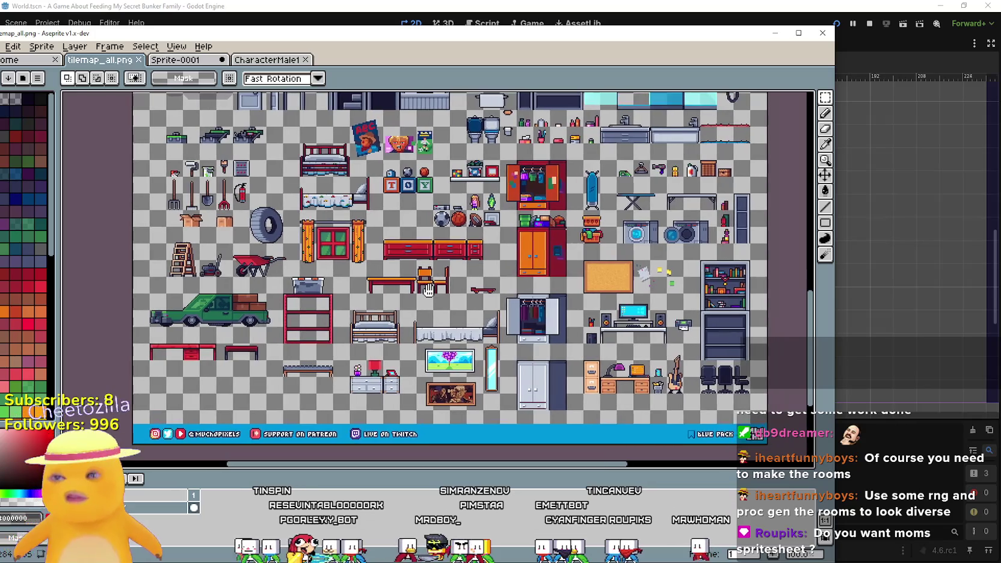
pyautogui.scroll(-1, 427, 291)
pyautogui.scroll(1, 420, 285)
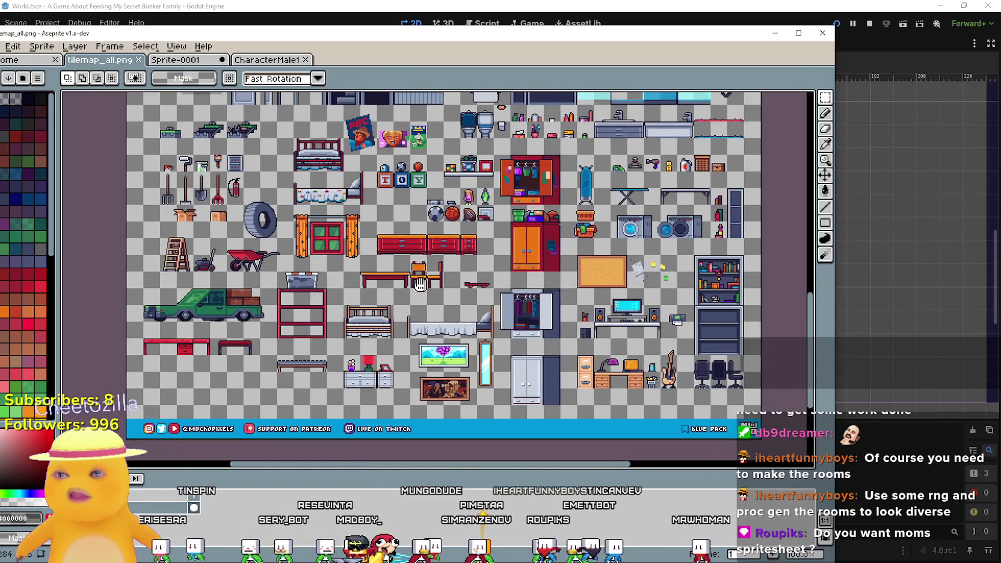
pyautogui.moveTo(420, 284)
pyautogui.mouseDown()
pyautogui.moveTo(415, 311)
pyautogui.moveTo(485, 304)
pyautogui.moveTo(486, 354)
pyautogui.moveTo(477, 313)
pyautogui.moveTo(415, 281)
pyautogui.moveTo(353, 315)
pyautogui.mouseUp()
pyautogui.moveTo(202, 37); pyautogui.dragTo(577, 23)
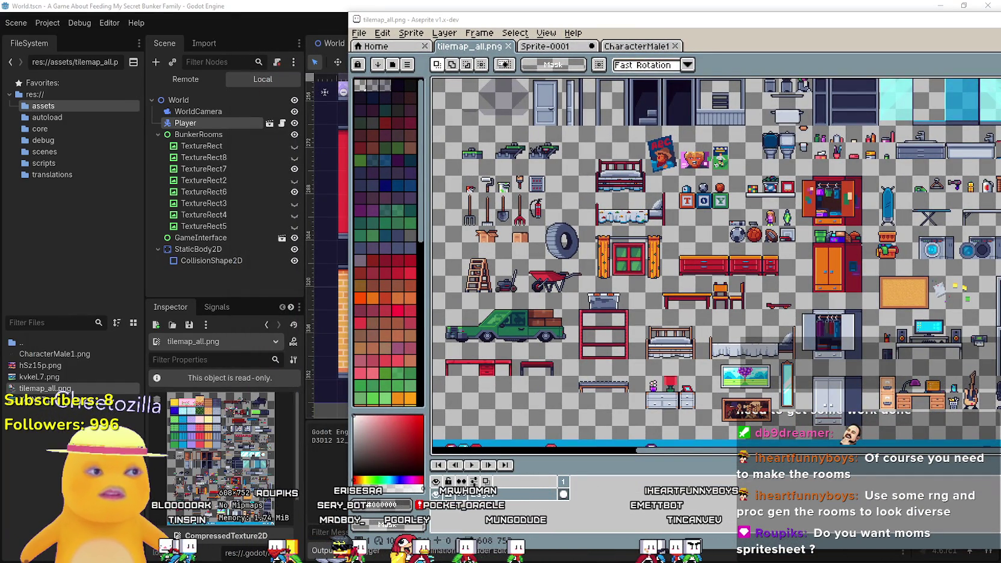
# - In File Explorer, show the Cute Fantasy images as Extra large icons
pyautogui.hotkey('alt', 'Tab')
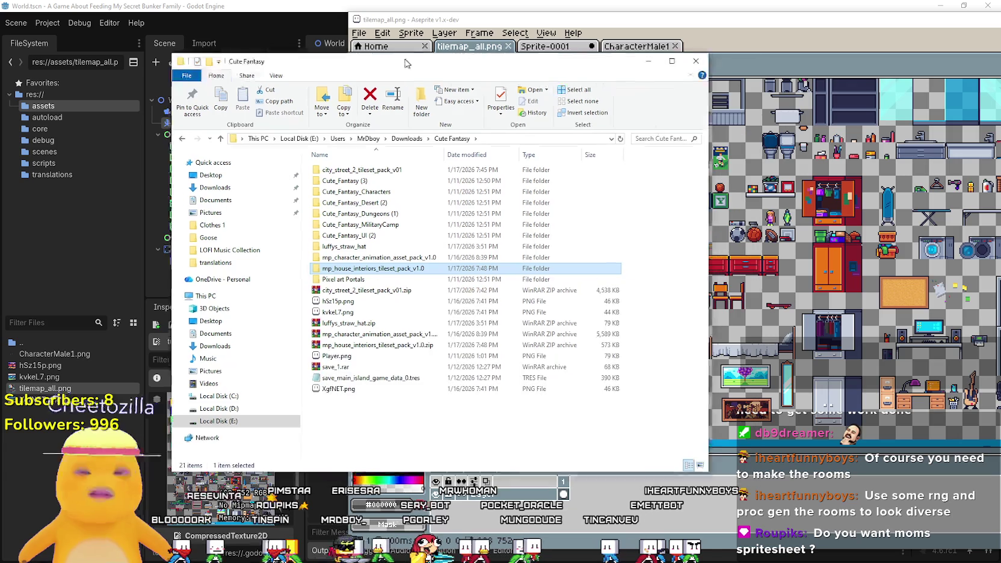
pyautogui.rightClick(453, 420)
pyautogui.moveTo(536, 244)
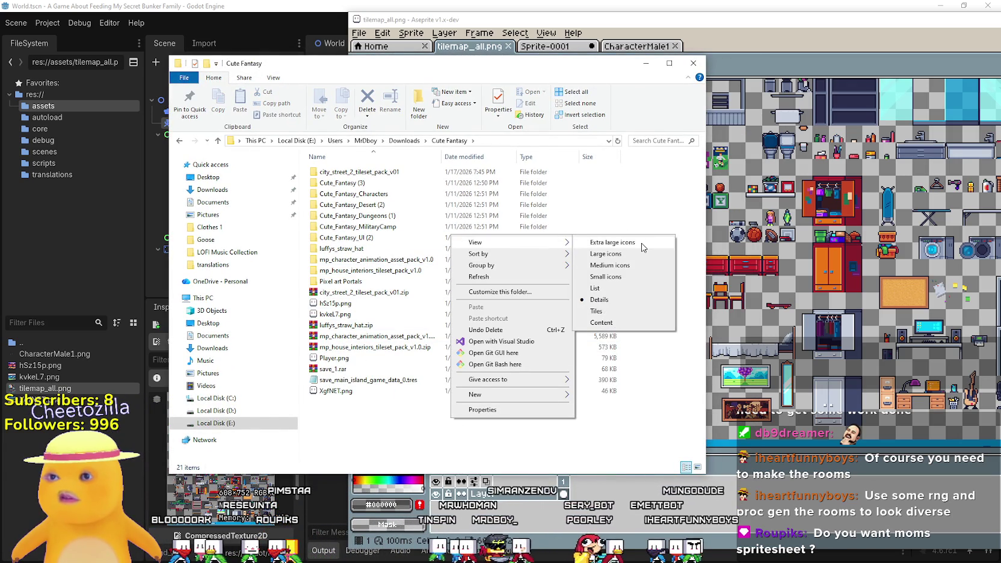
pyautogui.click(642, 243)
pyautogui.scroll(-10, 586, 334)
pyautogui.scroll(6, 586, 334)
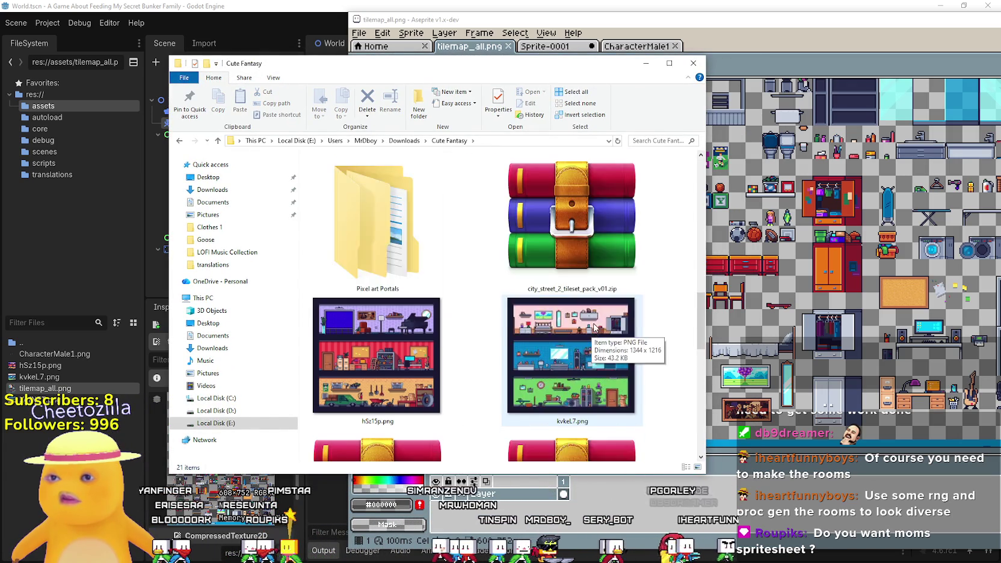
pyautogui.scroll(-2, 572, 270)
# - Open hSz15p.png from the folder in Aseprite
pyautogui.click(530, 235)
pyautogui.doubleClick(425, 243)
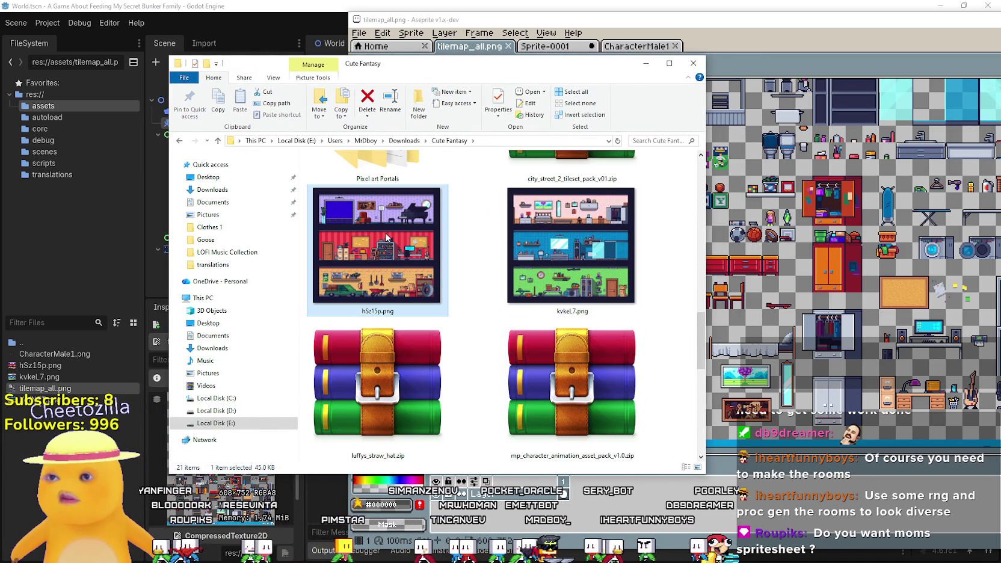
pyautogui.scroll(-1, 560, 278)
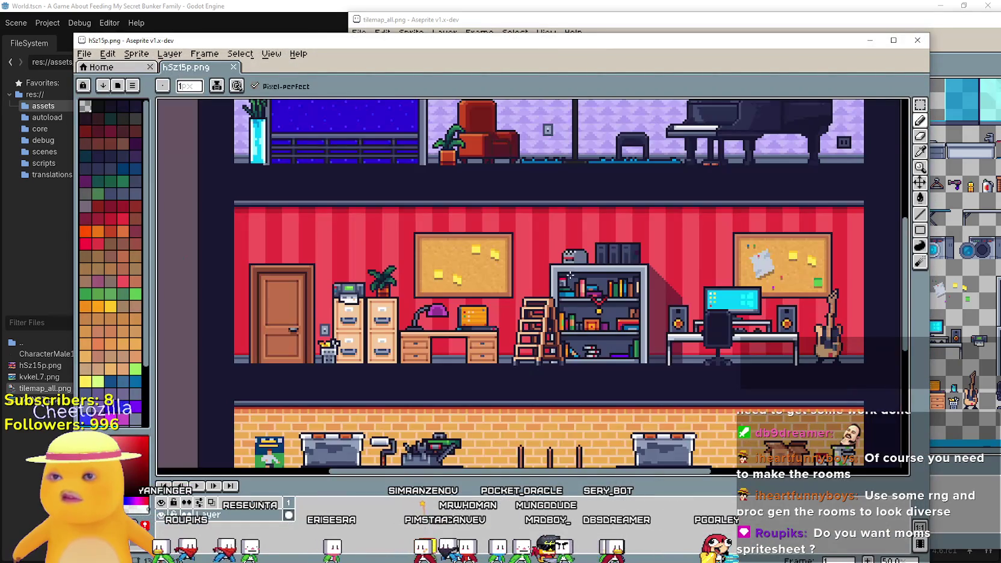
# - Drag a rectangular marquee around the red-striped bedroom row of hSz15p.png
pyautogui.click(919, 105)
pyautogui.hscroll(-3, 421, 283)
pyautogui.scroll(1, 367, 287)
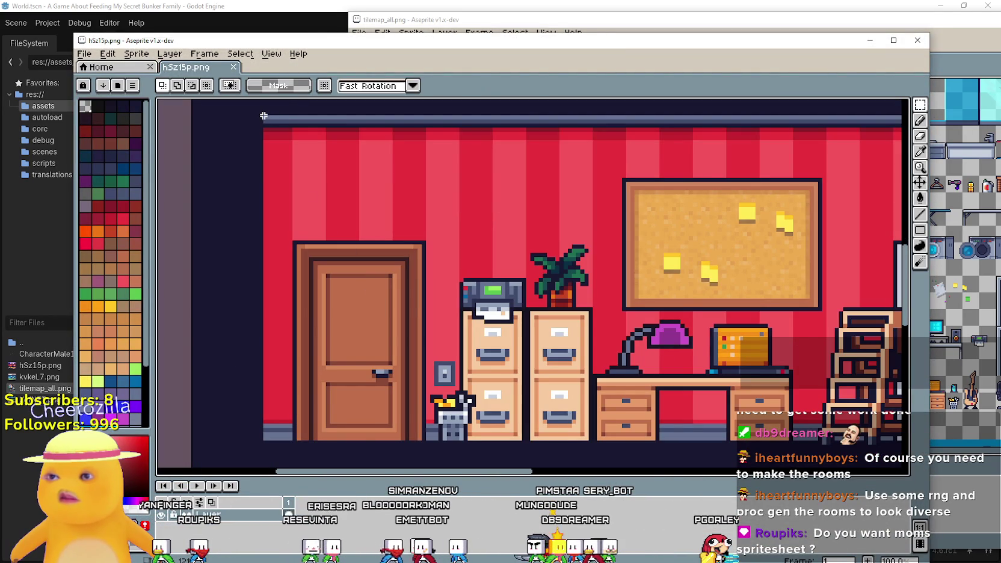
pyautogui.moveTo(264, 116)
pyautogui.mouseDown()
pyautogui.moveTo(435, 378)
pyautogui.moveTo(426, 431)
pyautogui.moveTo(626, 430)
pyautogui.moveTo(725, 460)
pyautogui.moveTo(898, 450)
pyautogui.moveTo(759, 425)
pyautogui.moveTo(701, 428)
pyautogui.mouseUp()
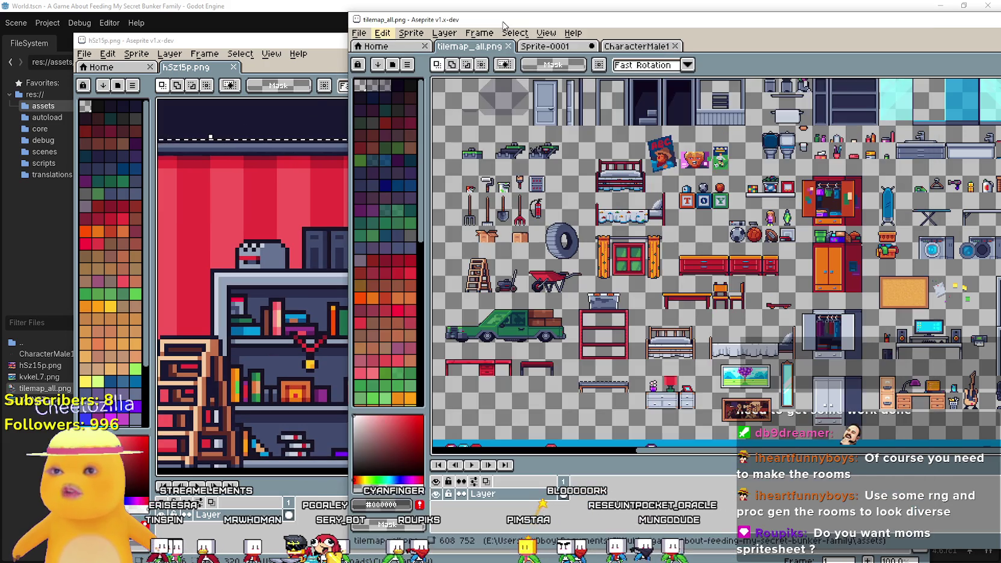
pyautogui.click(379, 26)
# - Deselect in Sprite-0001, paste the bedroom strip, shorten it to 68 px tall and commit it
pyautogui.click(558, 46)
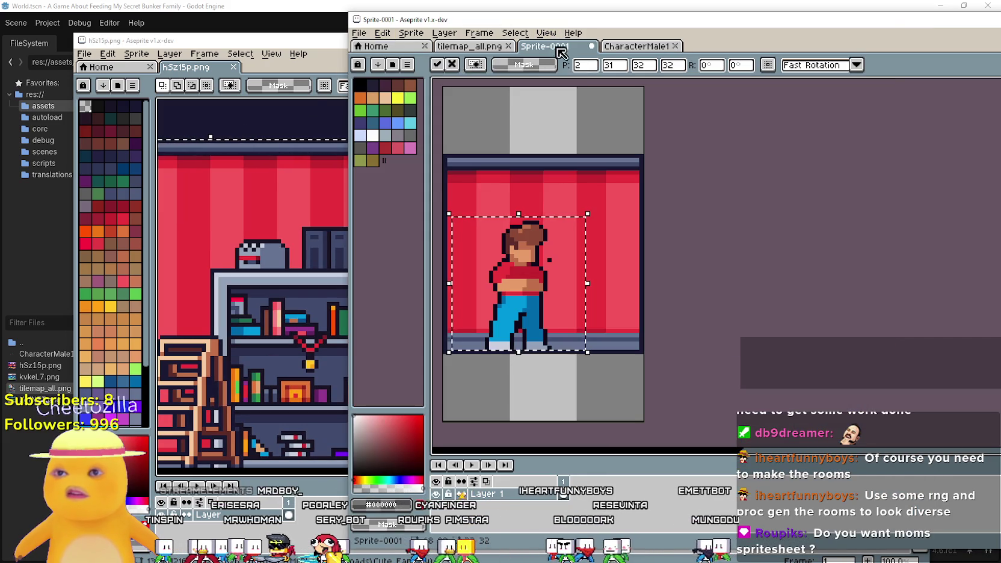
pyautogui.hotkey('ctrl', 'd')
pyautogui.scroll(1, 701, 243)
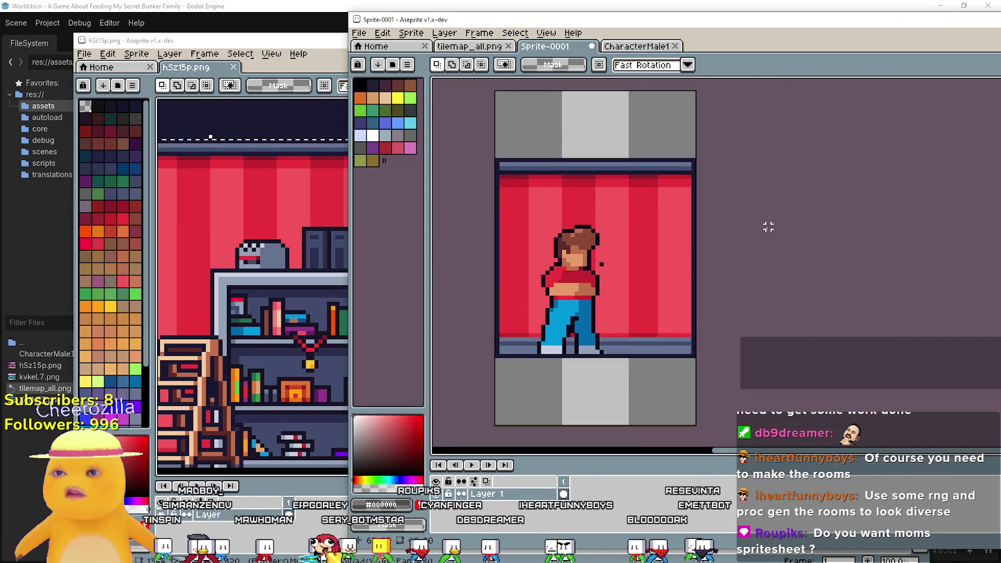
pyautogui.hotkey('ctrl', 'v')
pyautogui.scroll(-3, 726, 234)
pyautogui.scroll(-1, 687, 115)
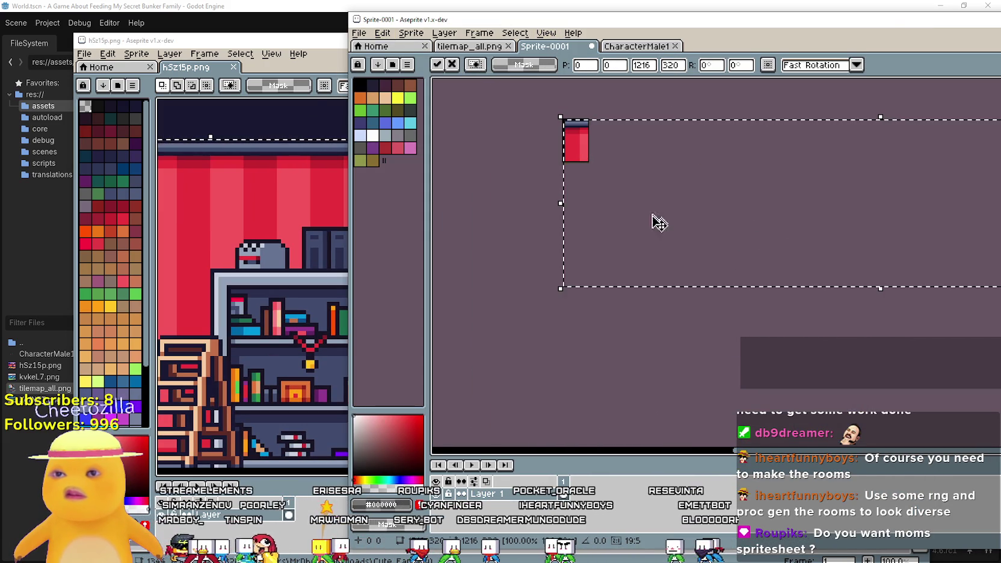
pyautogui.moveTo(905, 285)
pyautogui.mouseDown()
pyautogui.moveTo(679, 288)
pyautogui.moveTo(737, 268)
pyautogui.mouseUp()
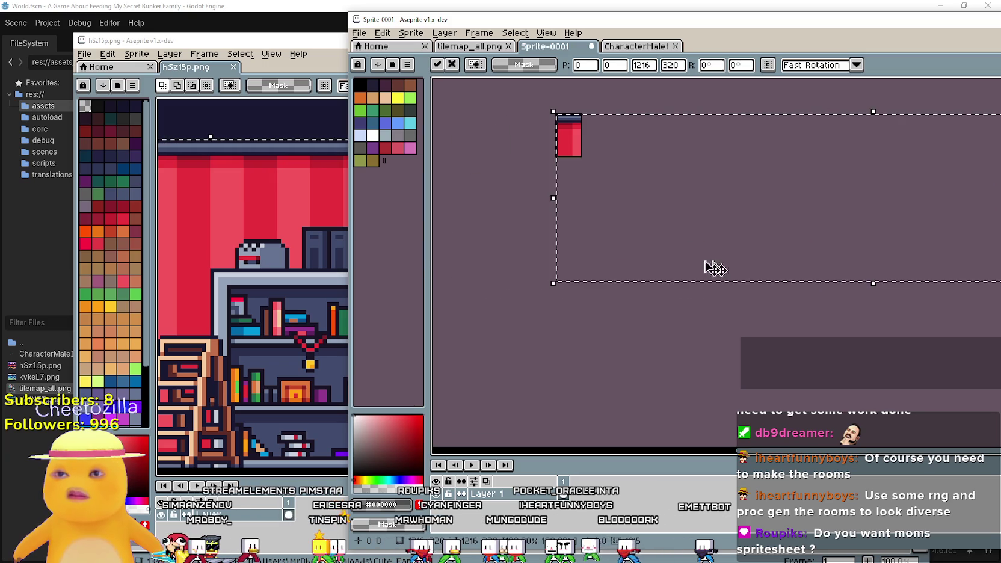
pyautogui.moveTo(872, 287); pyautogui.dragTo(829, 150)
pyautogui.scroll(2, 576, 167)
pyautogui.moveTo(577, 167)
pyautogui.mouseDown()
pyautogui.moveTo(599, 112)
pyautogui.moveTo(634, 175)
pyautogui.moveTo(650, 139)
pyautogui.moveTo(671, 160)
pyautogui.mouseUp()
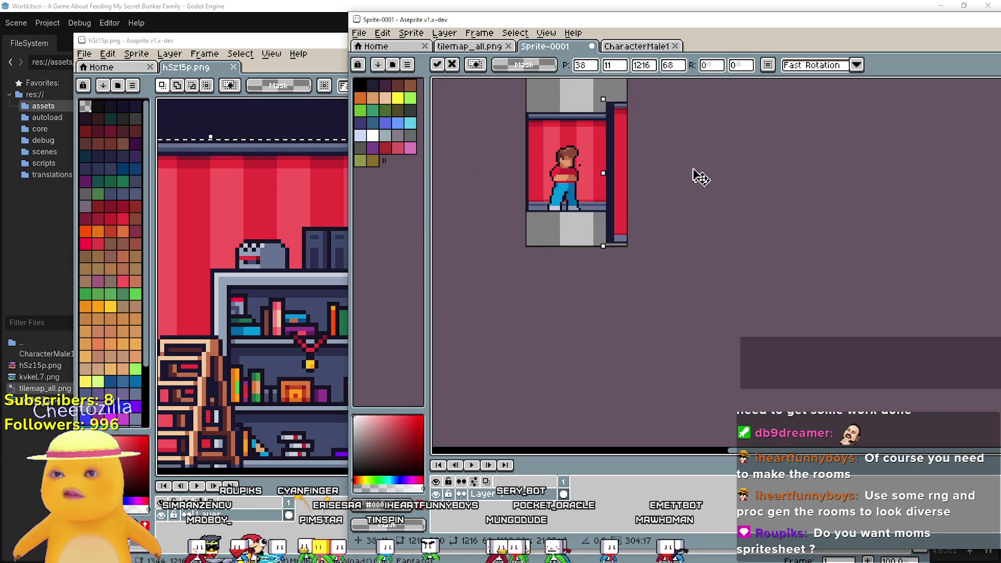
pyautogui.press('Return')
# - Paste the strip again with width 6 and commit the narrow slice onto the sprite
pyautogui.scroll(2, 607, 160)
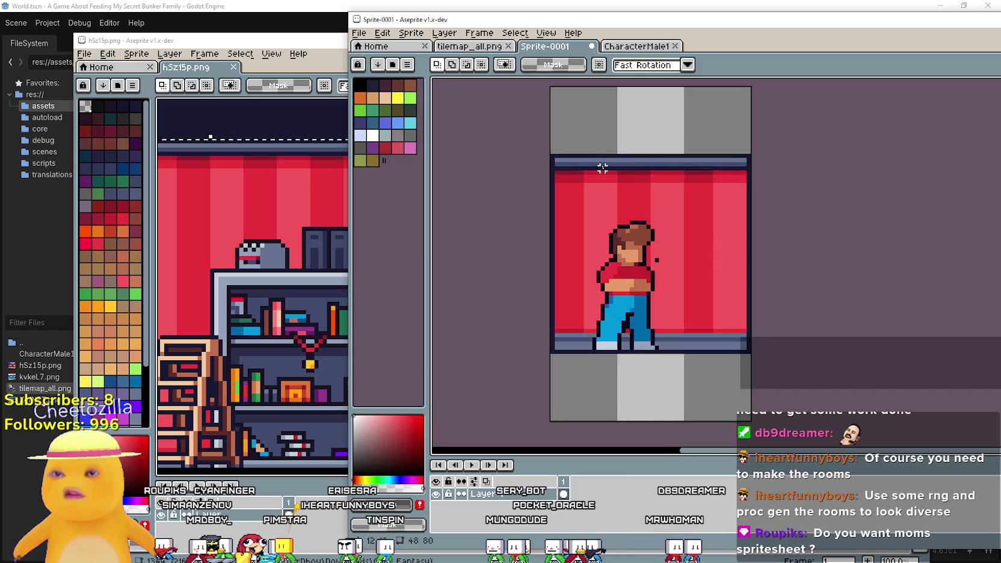
pyautogui.scroll(-3, 606, 159)
pyautogui.hotkey('ctrl', 'v')
pyautogui.scroll(-1, 668, 210)
pyautogui.doubleClick(653, 65)
pyautogui.write('6')
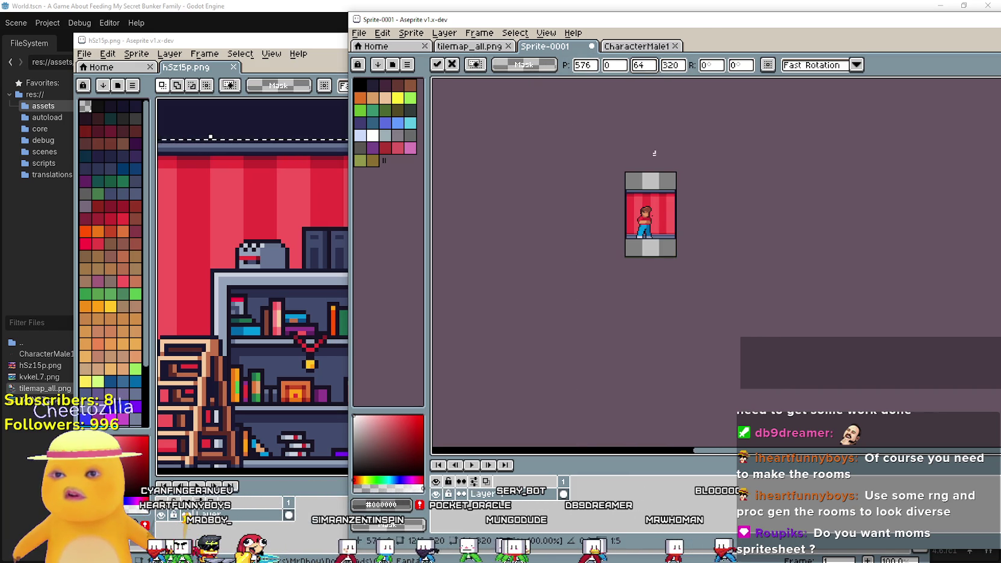
pyautogui.scroll(-2, 800, 240)
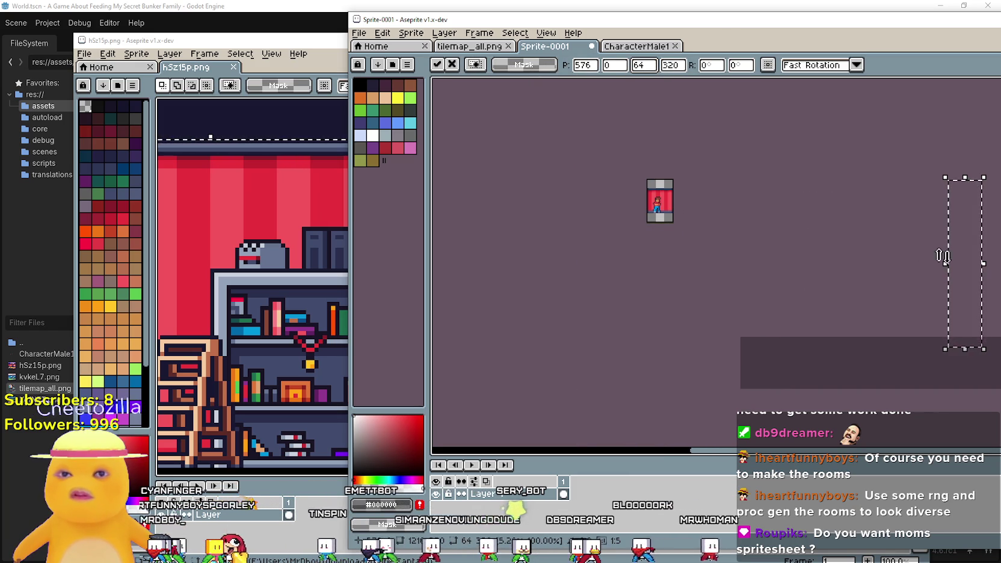
pyautogui.moveTo(958, 260); pyautogui.dragTo(659, 255)
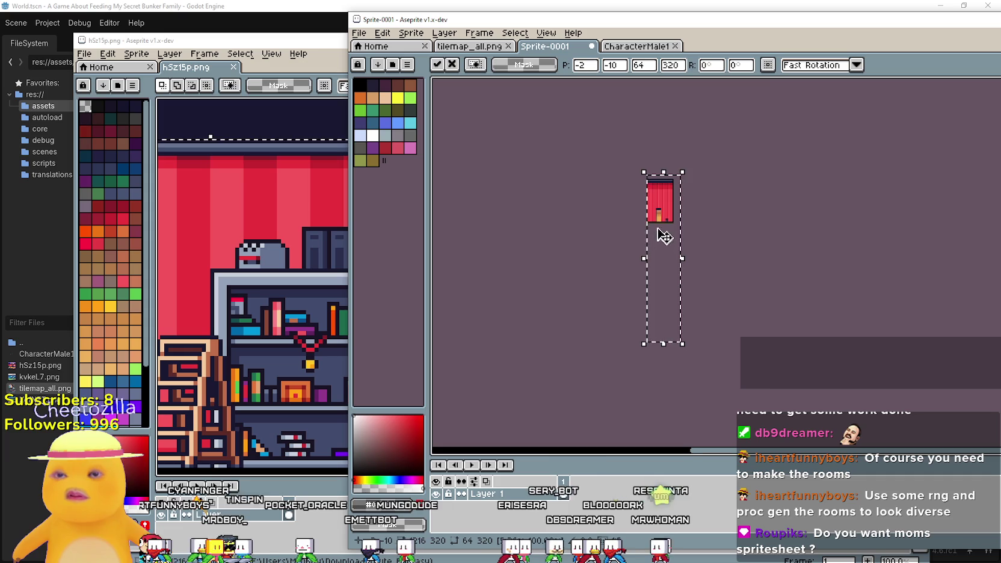
pyautogui.scroll(2, 656, 223)
pyautogui.press('Return')
pyautogui.scroll(-1, 654, 218)
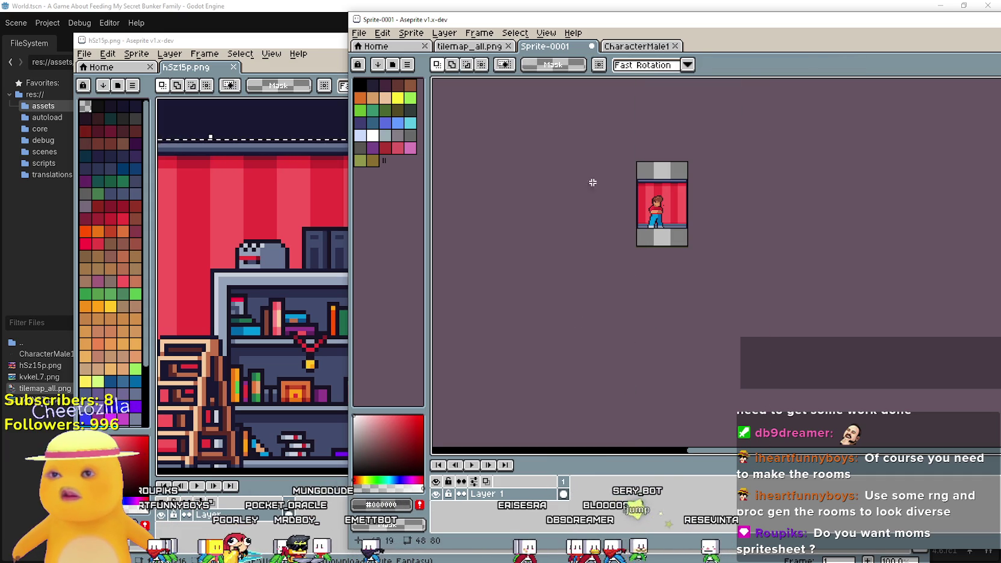
# - Paste another copy at height 64, move it up, then discard it
pyautogui.hotkey('ctrl', 'v')
pyautogui.click(672, 65)
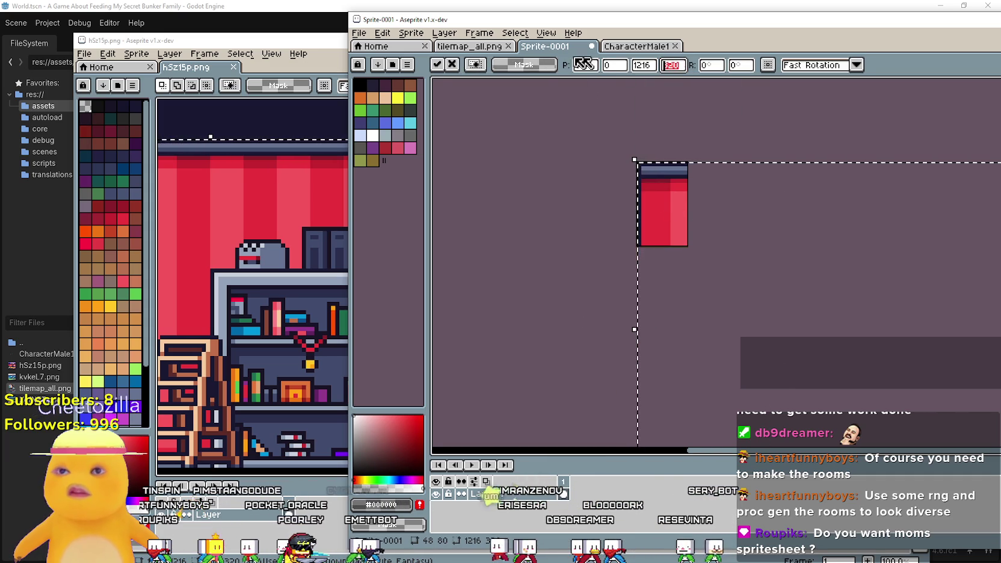
pyautogui.write('64')
pyautogui.moveTo(675, 335)
pyautogui.mouseDown()
pyautogui.moveTo(693, 216)
pyautogui.moveTo(663, 212)
pyautogui.moveTo(683, 227)
pyautogui.moveTo(696, 199)
pyautogui.moveTo(808, 216)
pyautogui.moveTo(727, 174)
pyautogui.moveTo(688, 190)
pyautogui.moveTo(686, 161)
pyautogui.mouseUp()
pyautogui.scroll(4, 662, 210)
pyautogui.scroll(-3, 662, 207)
pyautogui.press('Escape')
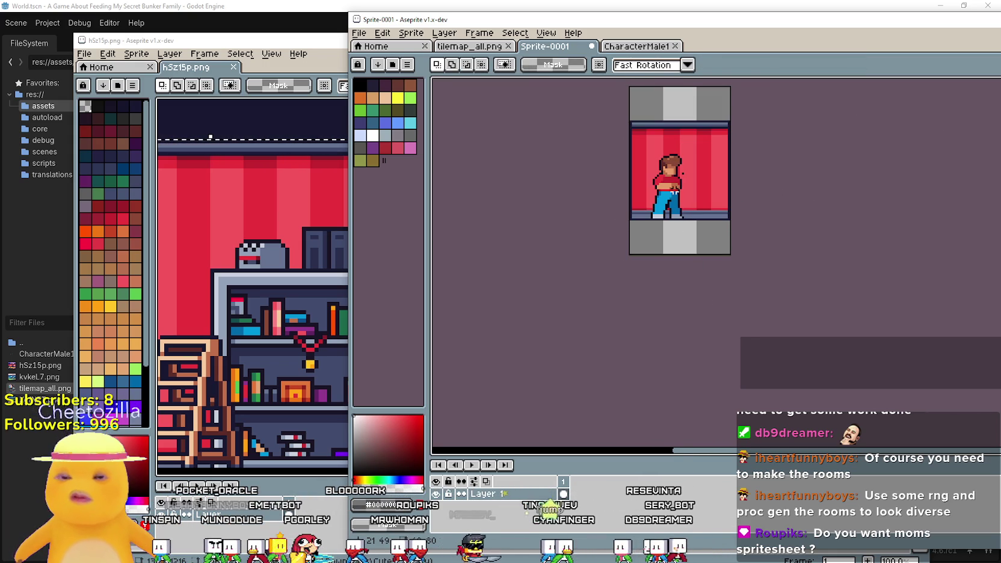
# - Paste the strip once more as 1216×80 and nudge it with arrow keys to position 0,0
pyautogui.hotkey('ctrl', 'v')
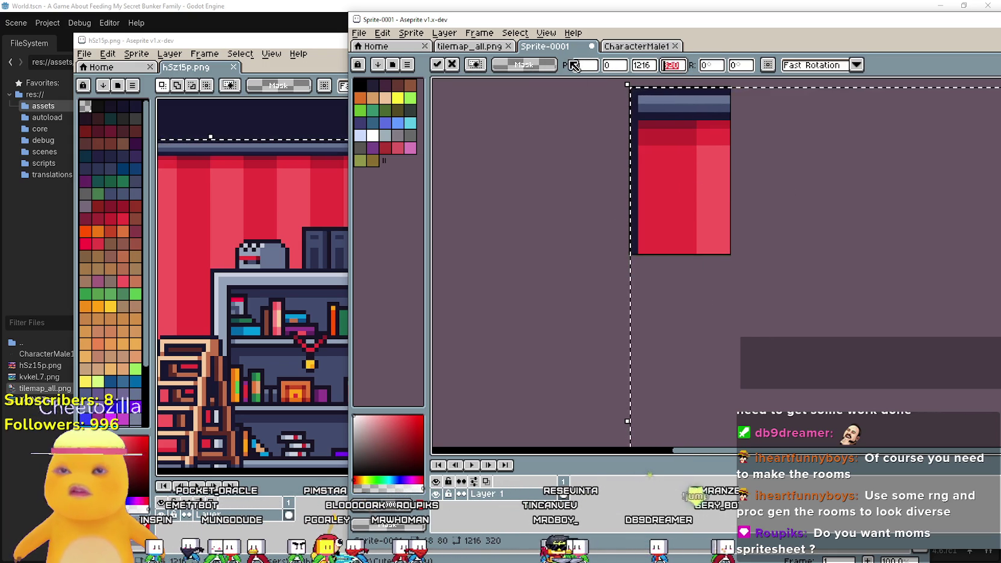
pyautogui.write('120')
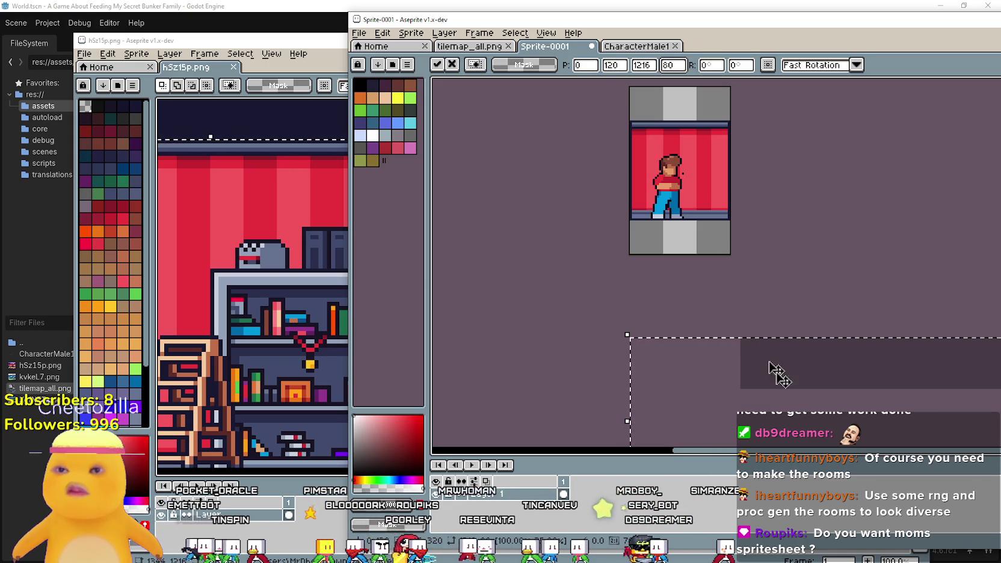
pyautogui.scroll(3, 748, 284)
pyautogui.moveTo(749, 284)
pyautogui.mouseDown()
pyautogui.moveTo(760, 116)
pyautogui.moveTo(686, 113)
pyautogui.mouseUp()
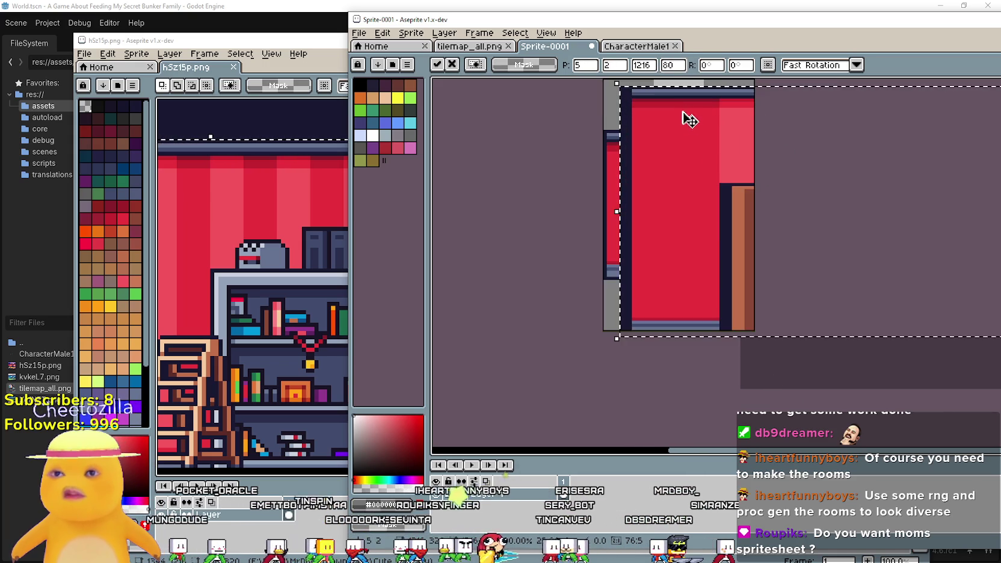
pyautogui.scroll(2, 663, 147)
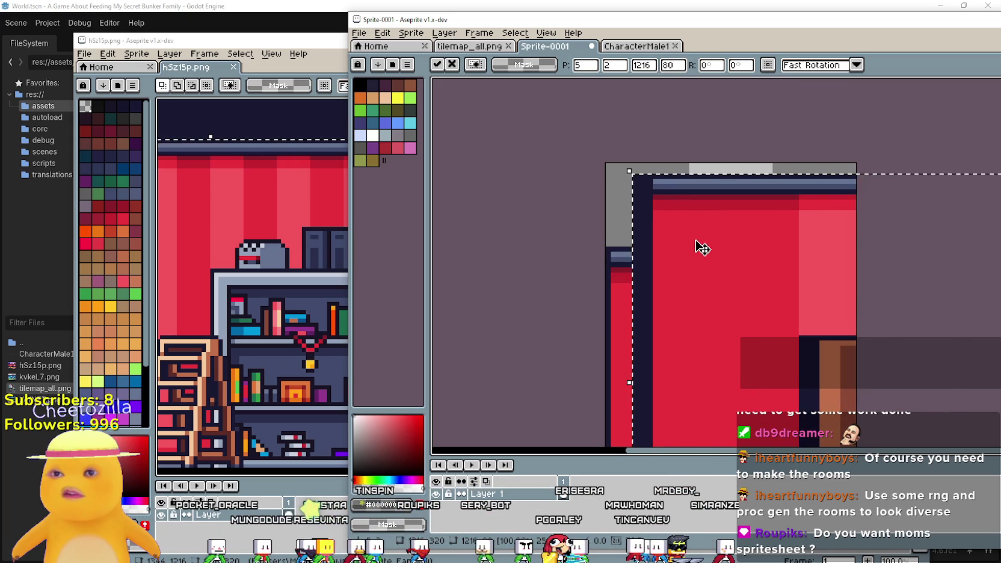
pyautogui.press('Left')
pyautogui.press('Left')
pyautogui.press('Left')
pyautogui.press('Up')
pyautogui.press('Up')
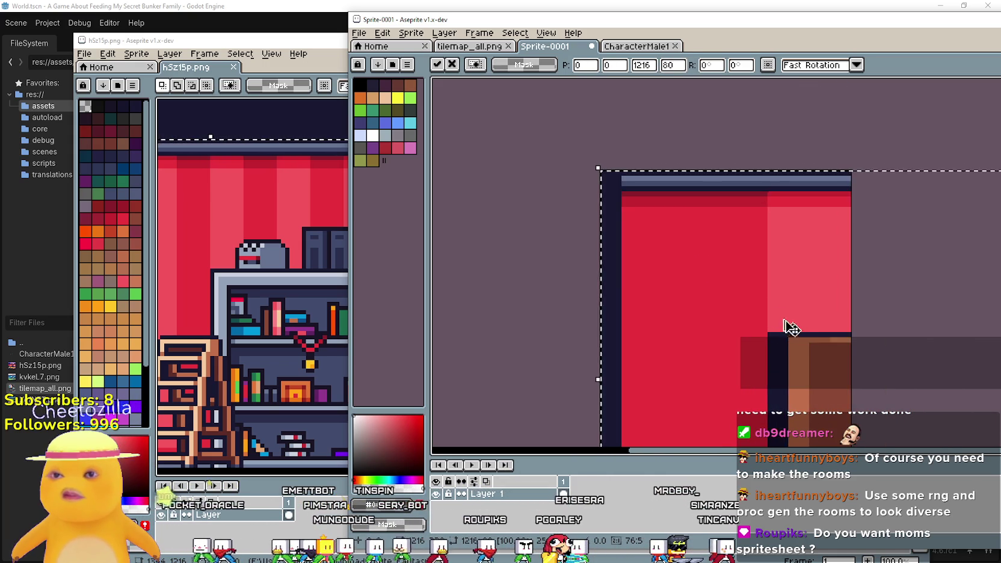
pyautogui.scroll(-2, 759, 308)
pyautogui.press('Left')
pyautogui.press('Left')
pyautogui.press('Left')
pyautogui.press('Down')
pyautogui.press('Down')
pyautogui.press('Down')
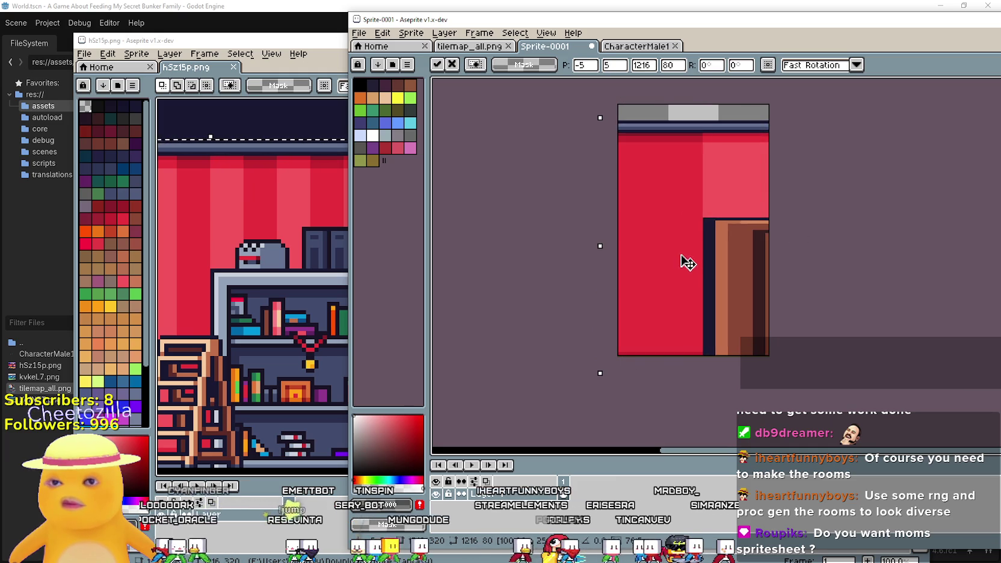
pyautogui.press('Right')
pyautogui.press('Right')
pyautogui.press('Right')
pyautogui.press('Up')
pyautogui.press('Up')
pyautogui.press('Up')
pyautogui.scroll(-2, 716, 240)
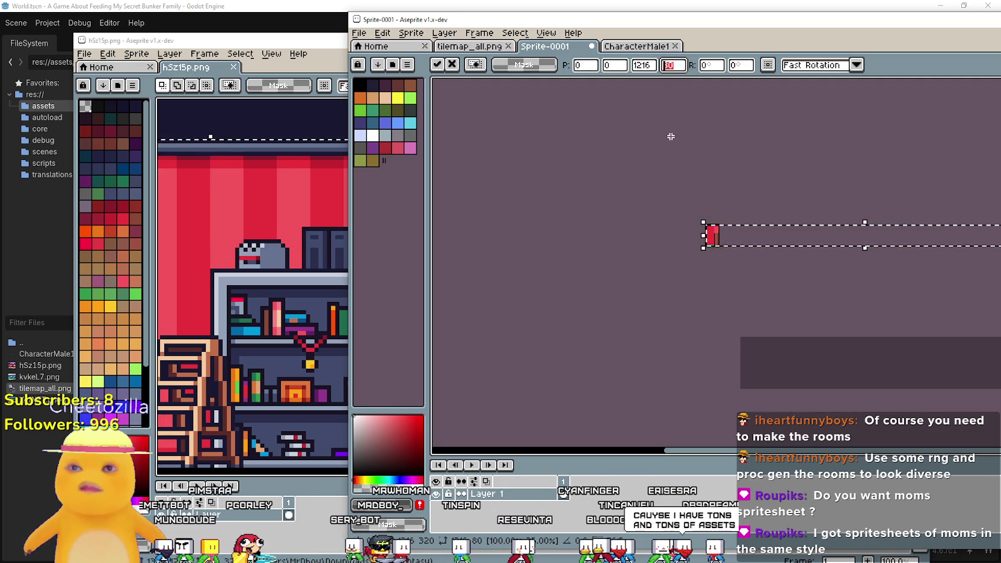
# - Apply the current paste, then paste again at height 320/3, move it up and apply it
pyautogui.click(681, 68)
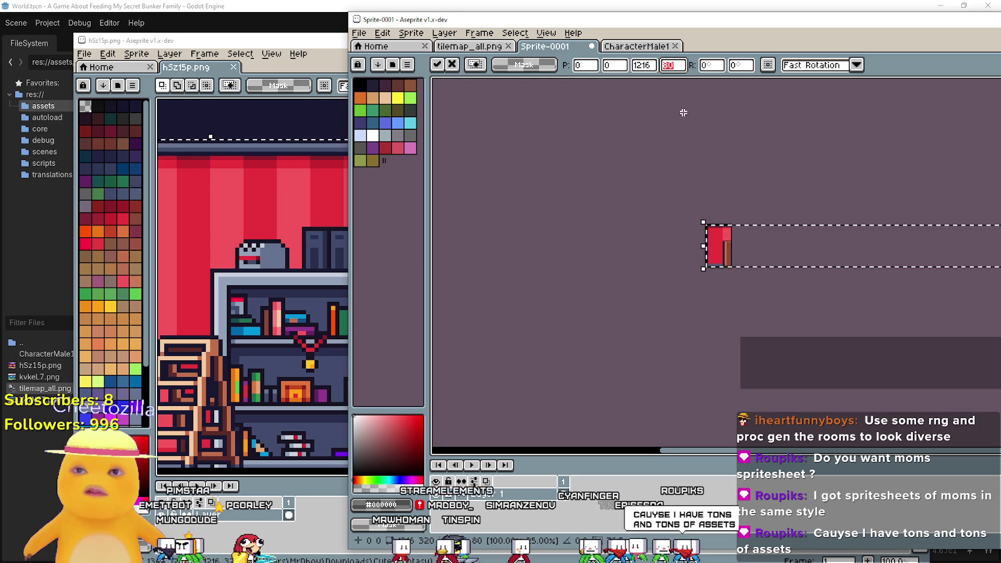
pyautogui.click(683, 86)
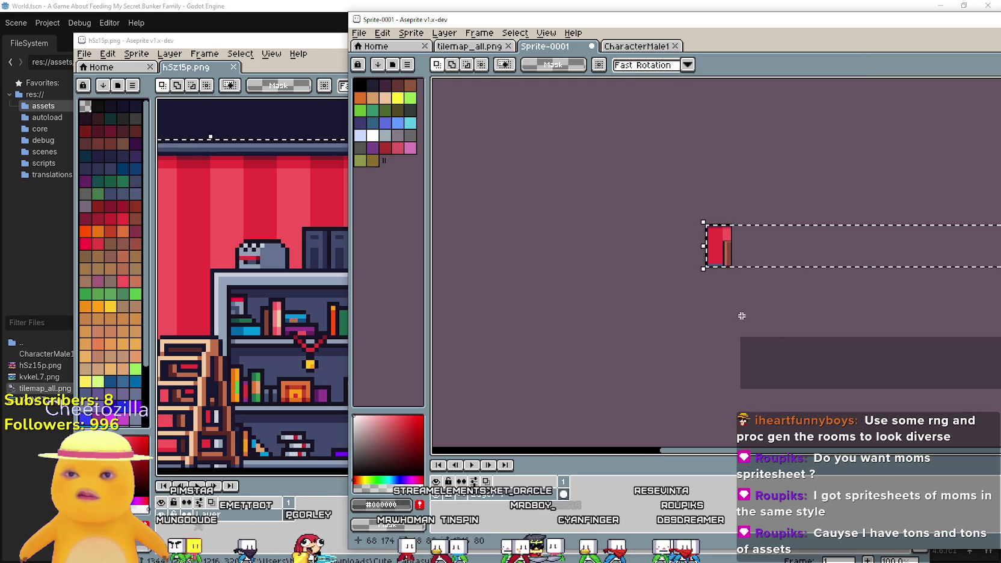
pyautogui.hotkey('ctrl', 'v')
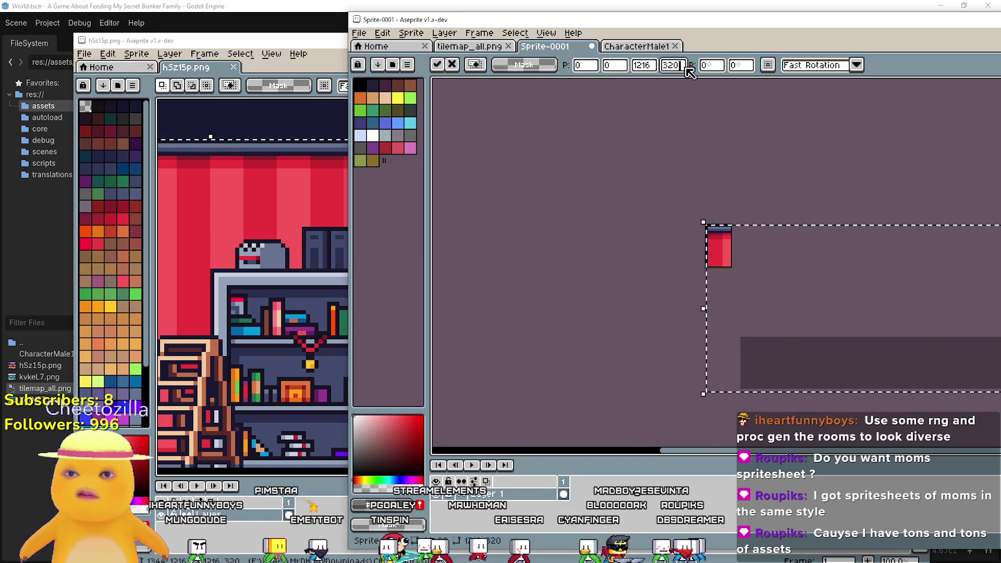
pyautogui.write('320/3')
pyautogui.press('Tab')
pyautogui.press('Tab')
pyautogui.write('320/3')
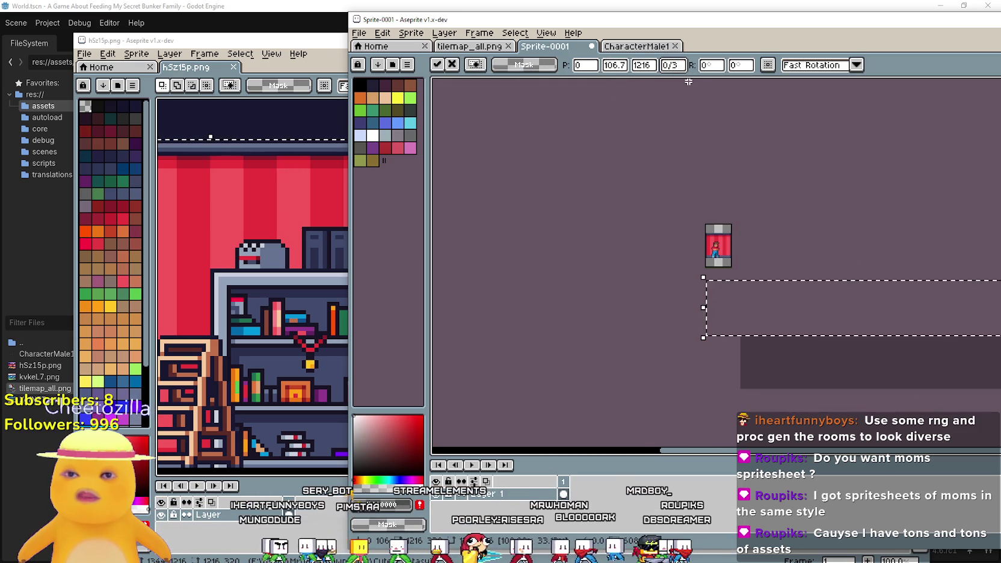
pyautogui.press('Return')
pyautogui.moveTo(759, 304); pyautogui.dragTo(760, 264)
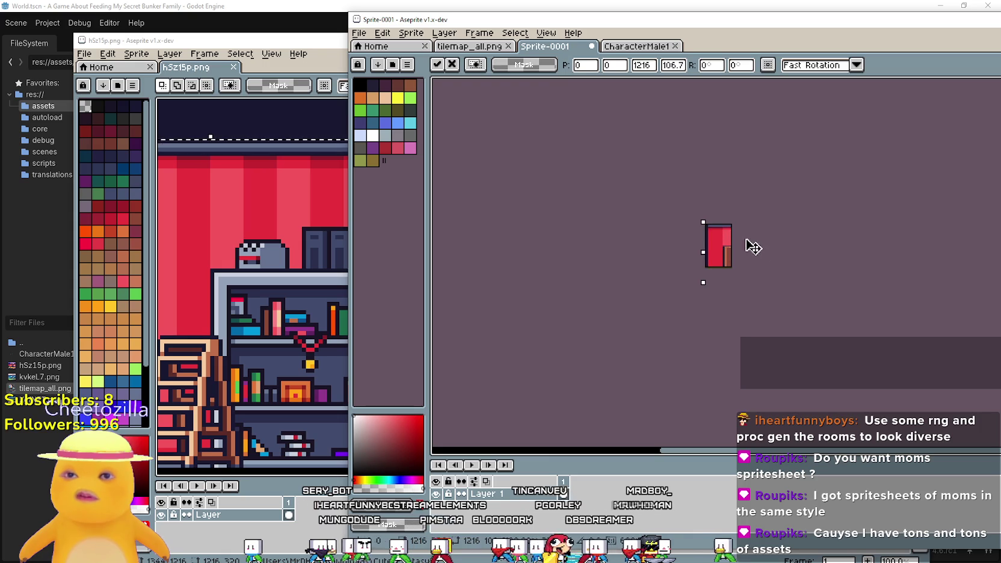
pyautogui.click(666, 97)
# - Paste the room strip at quarter height (320/4) and apply it onto Sprite-0001
pyautogui.hotkey('ctrl', 'v')
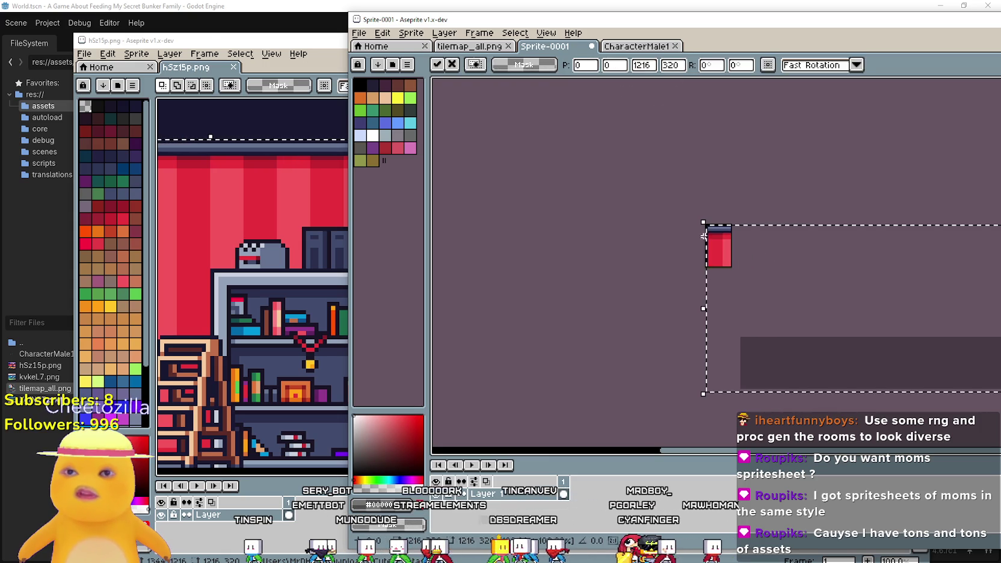
pyautogui.write('/4')
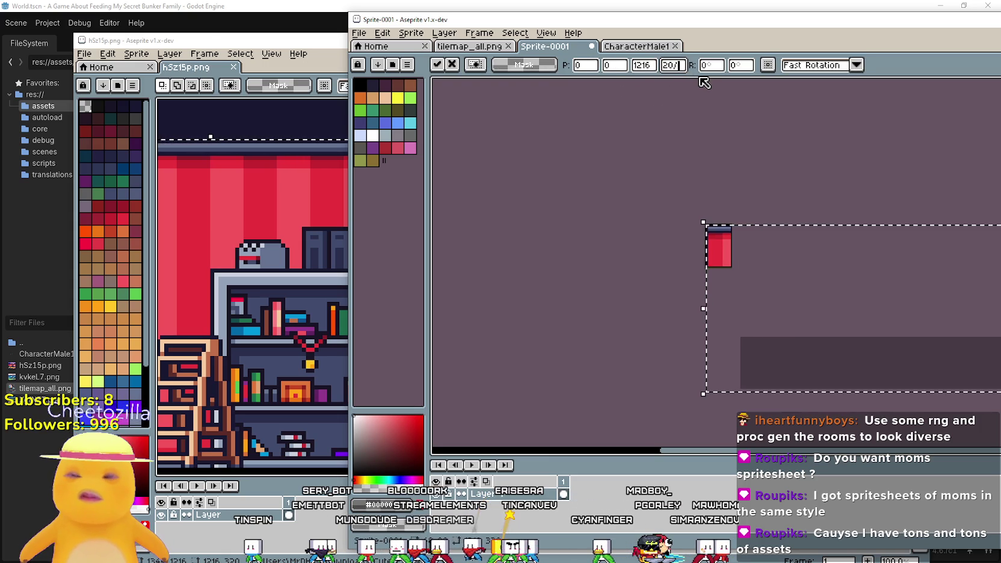
pyautogui.scroll(2, 731, 280)
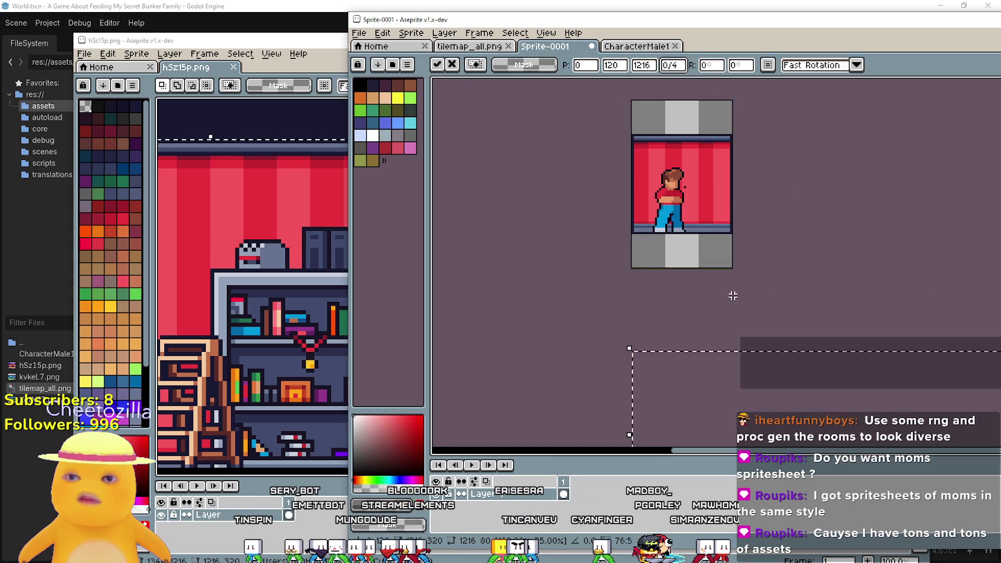
pyautogui.press('Return')
pyautogui.scroll(-3, 736, 241)
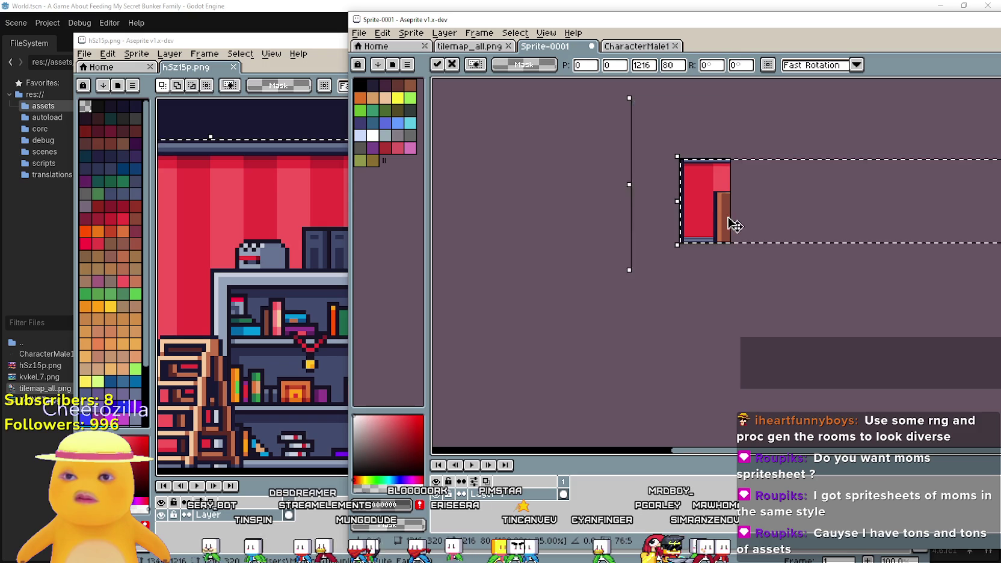
pyautogui.press('Return')
pyautogui.click(247, 74)
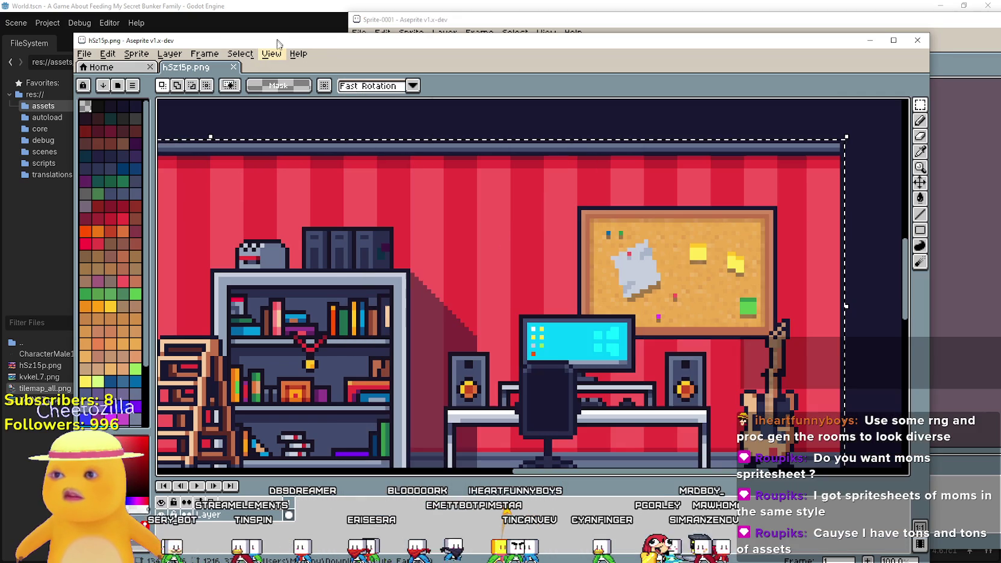
# - Paste the bedroom strip into hSz15p.png at quarter size, 1216/4 by 320/4 (304×80)
pyautogui.scroll(-2, 391, 247)
pyautogui.hotkey('ctrl', 'v')
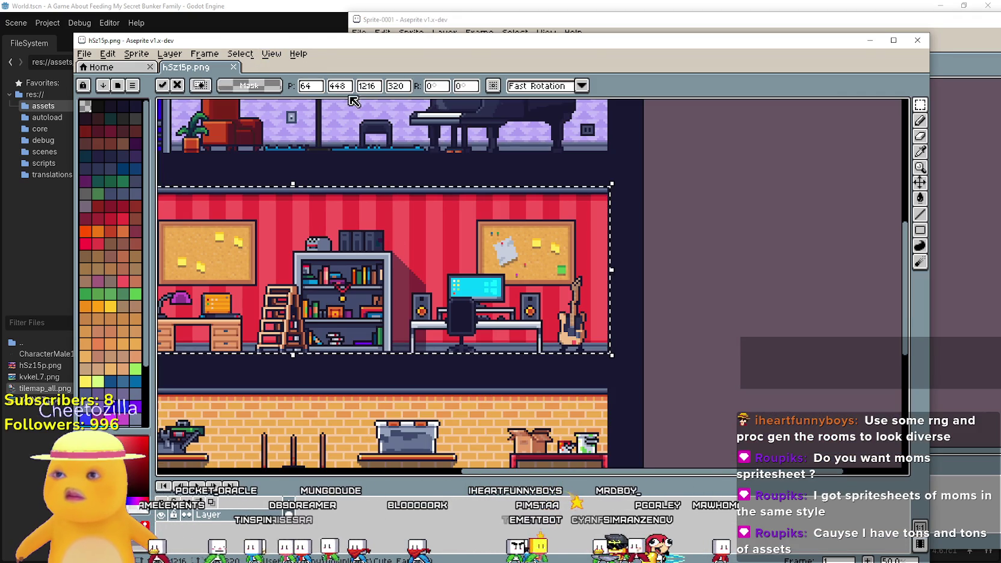
pyautogui.click(399, 85)
pyautogui.write('/4')
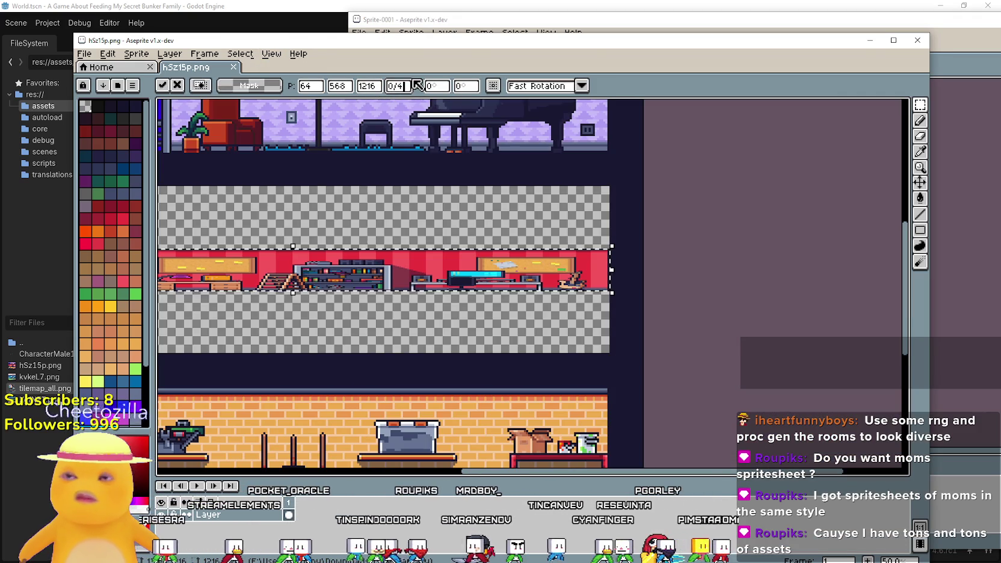
pyautogui.click(378, 89)
pyautogui.write('/4')
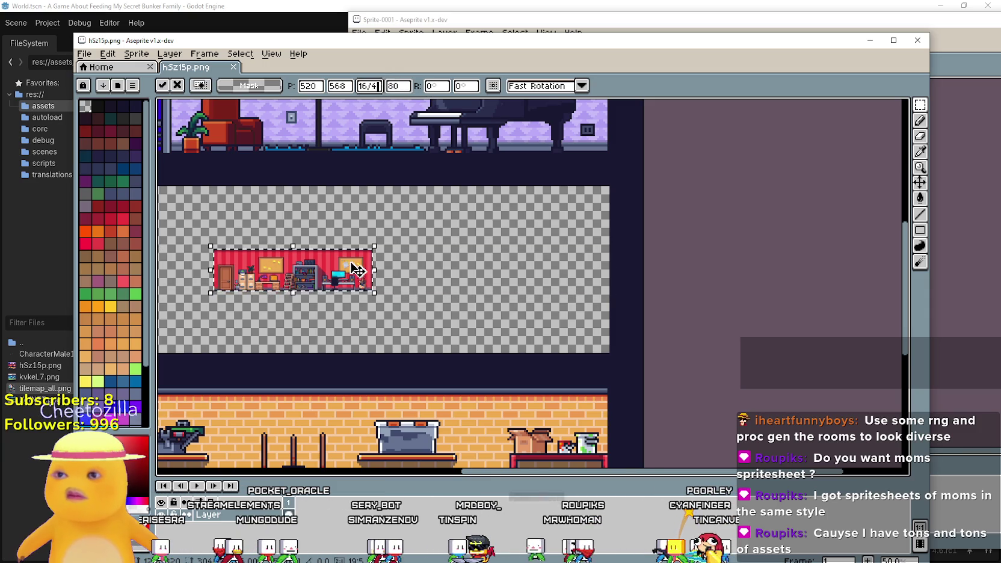
pyautogui.moveTo(363, 270); pyautogui.dragTo(361, 271)
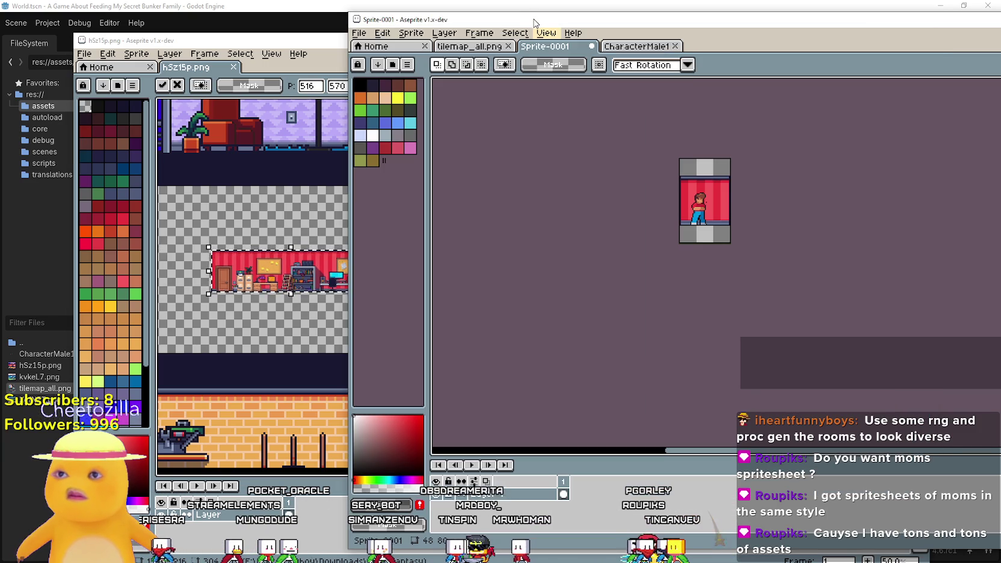
pyautogui.click(541, 27)
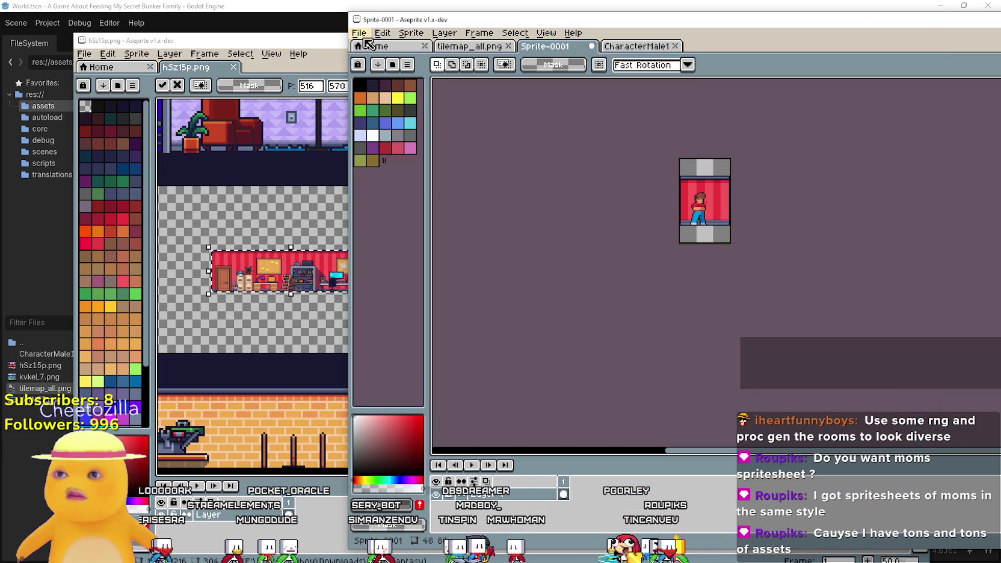
# - Create a new 304×80 sprite, Sprite-0002, and paste the copied room strip into it
pyautogui.click(365, 37)
pyautogui.click(370, 31)
pyautogui.click(370, 31)
pyautogui.click(378, 39)
pyautogui.click(746, 380)
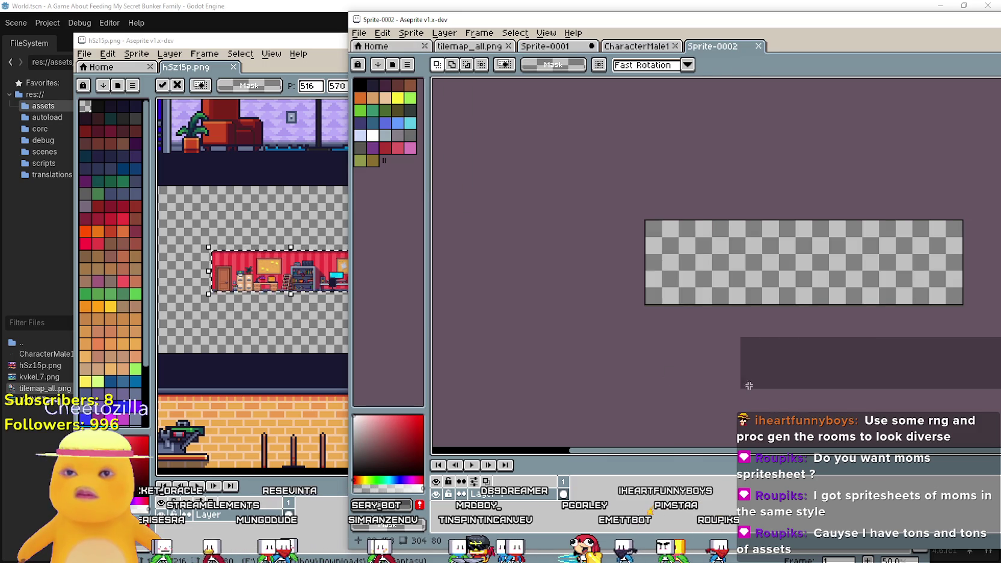
pyautogui.hotkey('ctrl', 'v')
pyautogui.scroll(3, 623, 332)
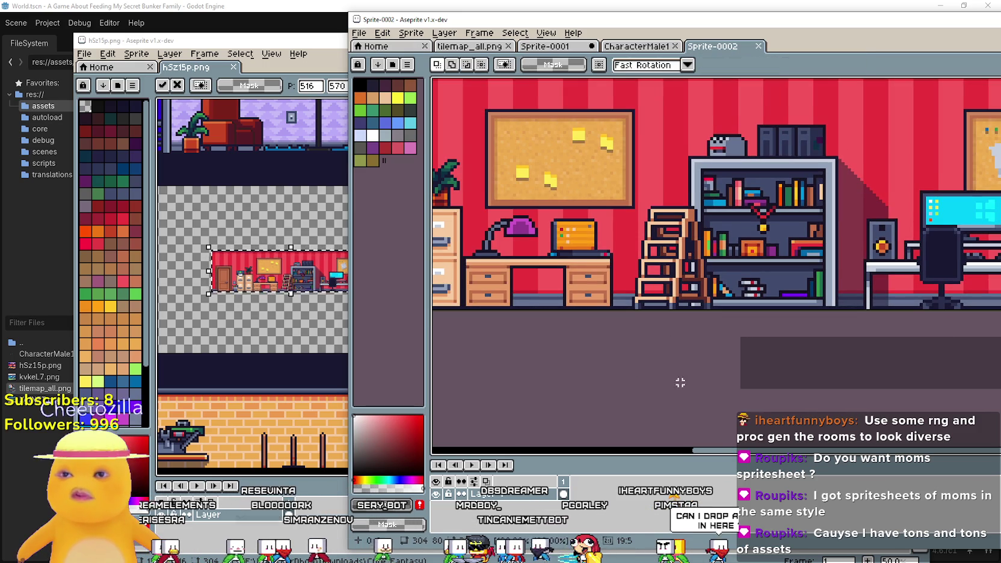
# - Paste the character into the room, place it in the doorway and commit with Ctrl+D
pyautogui.click(638, 47)
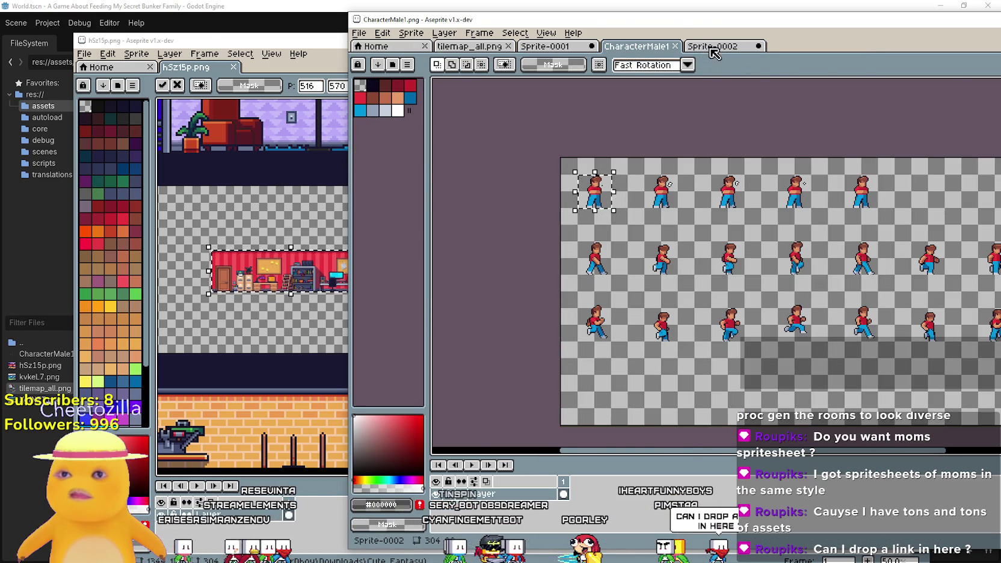
pyautogui.click(712, 48)
pyautogui.scroll(-3, 632, 260)
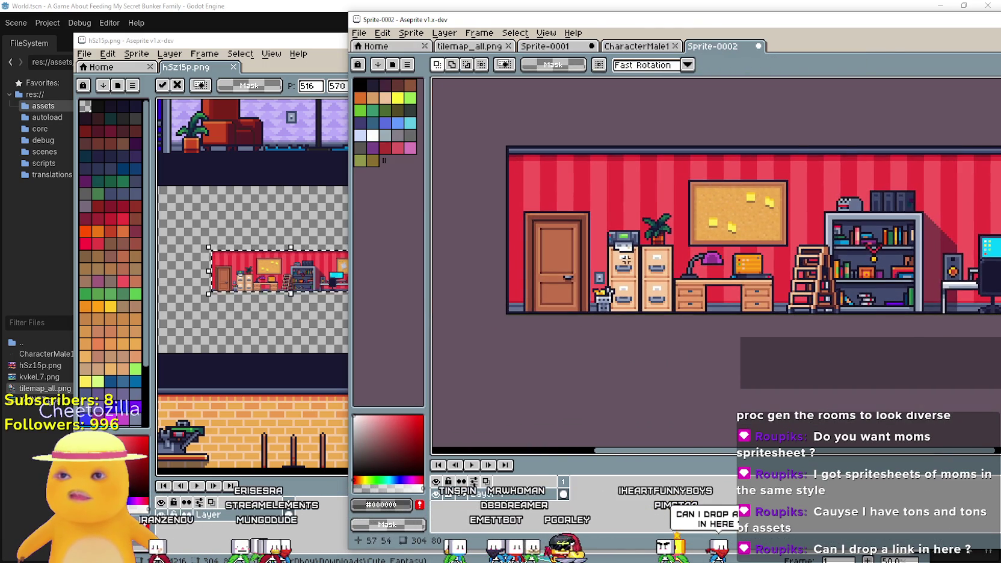
pyautogui.scroll(-1, 644, 248)
pyautogui.hotkey('ctrl', 'v')
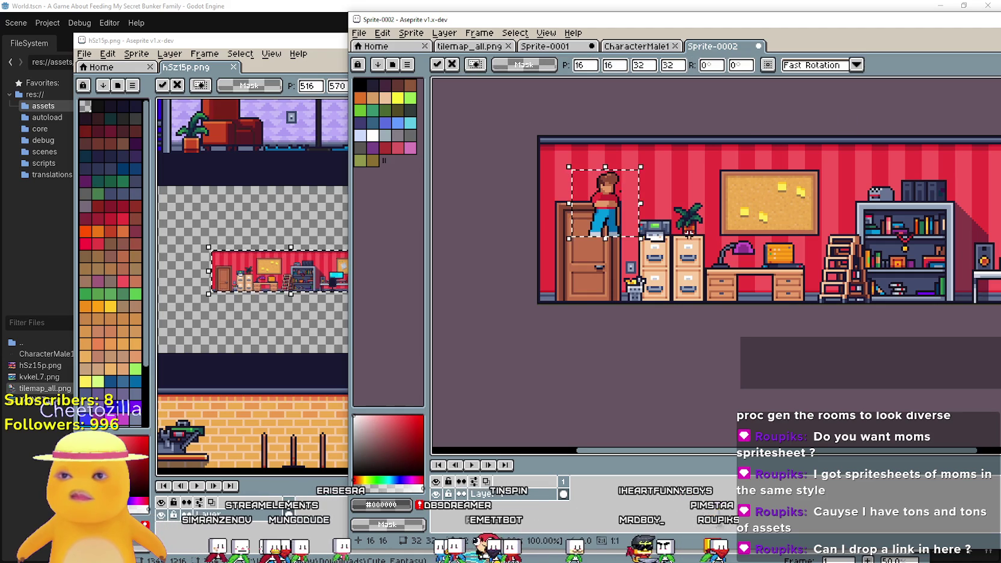
pyautogui.scroll(1, 629, 199)
pyautogui.moveTo(608, 240); pyautogui.dragTo(587, 311)
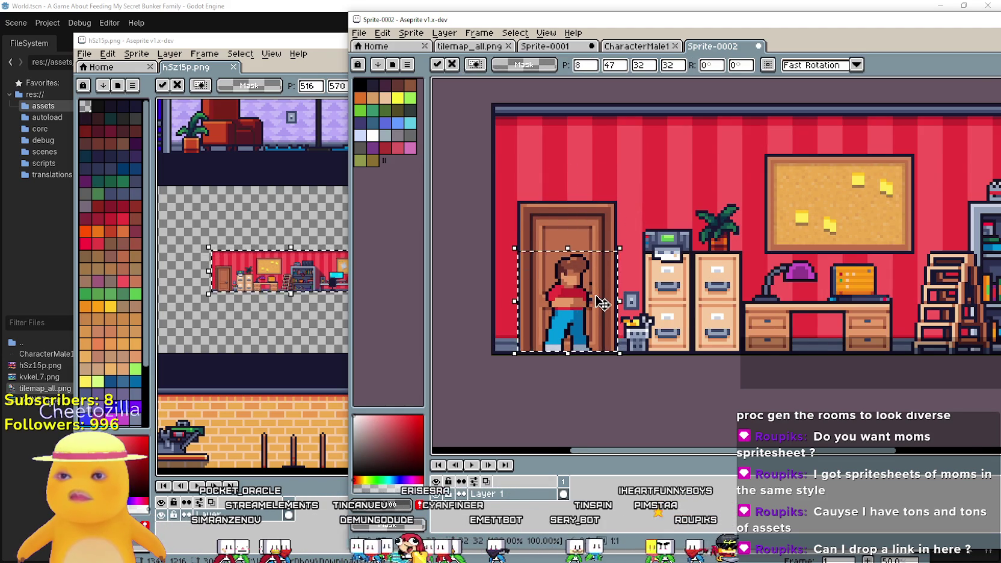
pyautogui.scroll(1, 595, 307)
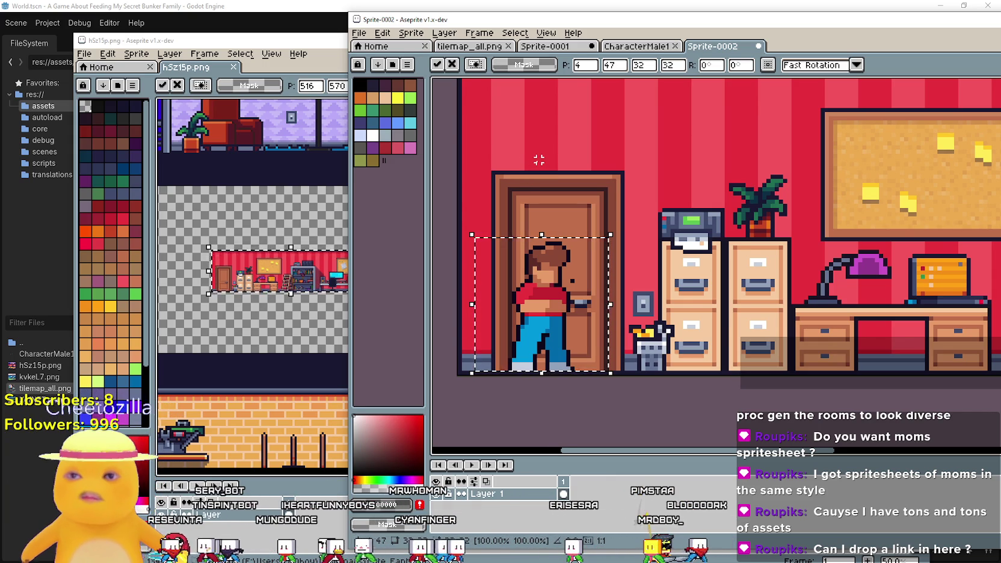
pyautogui.scroll(-3, 603, 317)
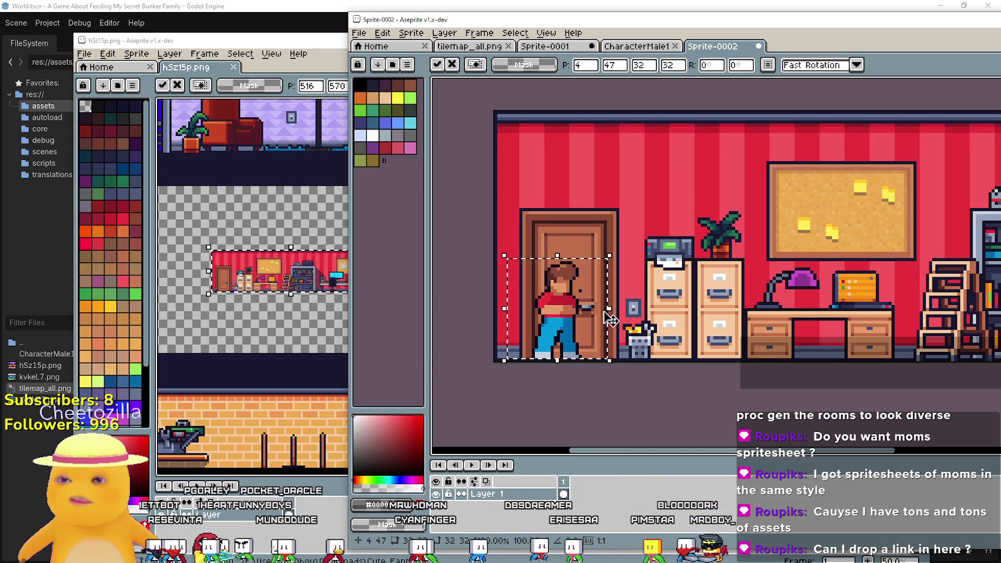
pyautogui.moveTo(747, 364); pyautogui.dragTo(742, 336)
pyautogui.hotkey('ctrl', 'd')
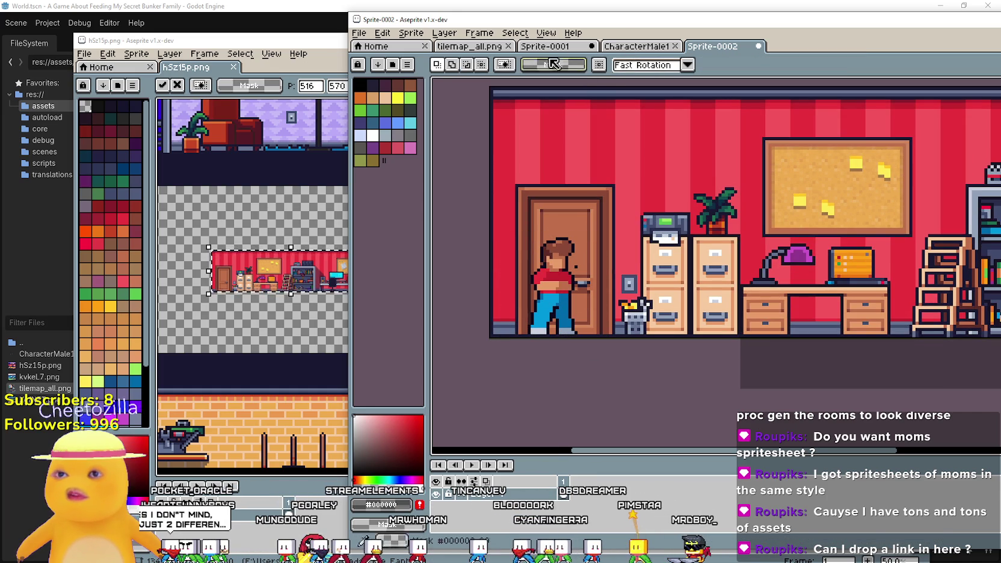
# - Select and copy the orange door from the tilemap_all.png tileset
pyautogui.click(615, 47)
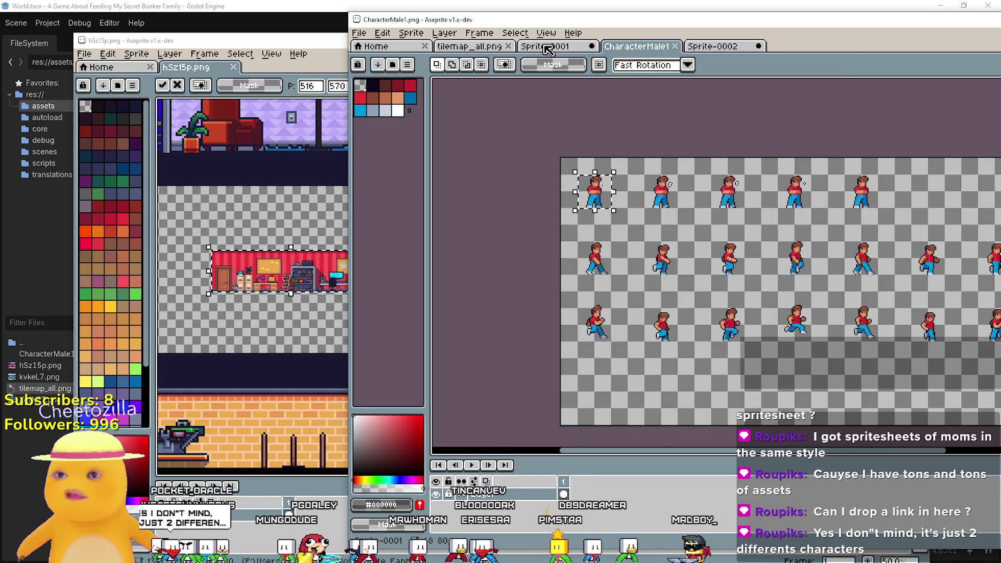
pyautogui.click(548, 47)
pyautogui.click(469, 47)
pyautogui.scroll(1, 783, 218)
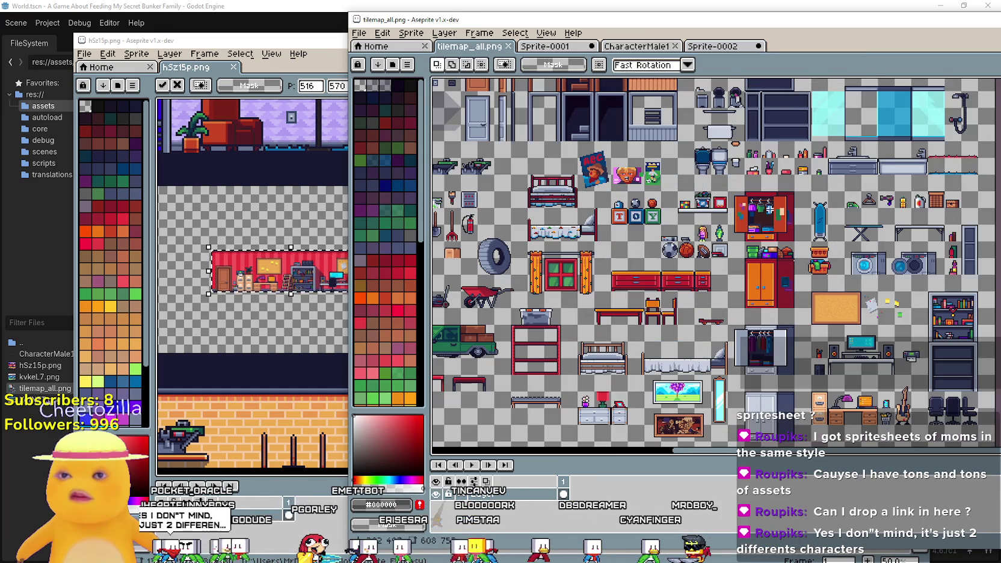
pyautogui.scroll(4, 600, 252)
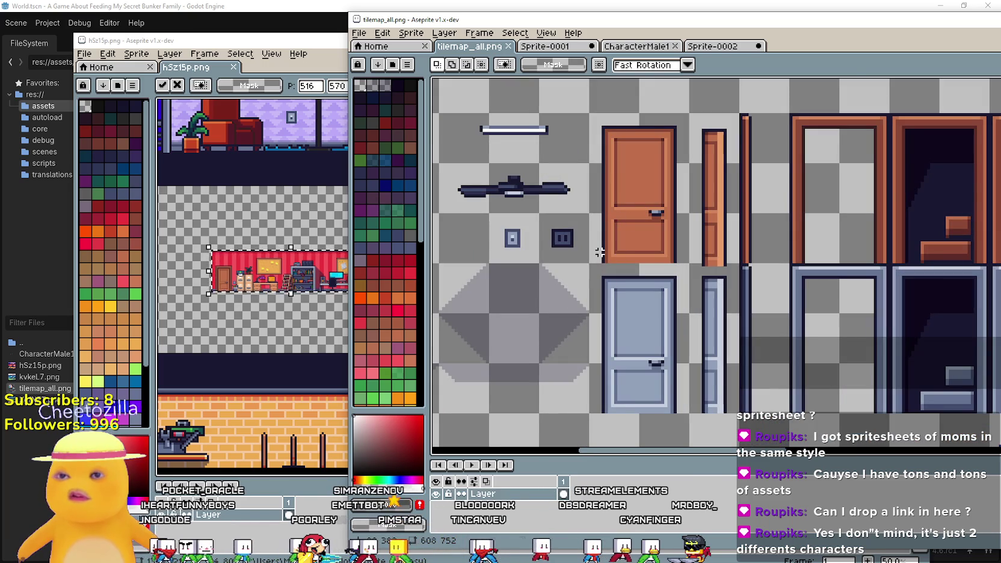
pyautogui.moveTo(587, 265)
pyautogui.mouseDown()
pyautogui.moveTo(692, 163)
pyautogui.moveTo(691, 111)
pyautogui.mouseUp()
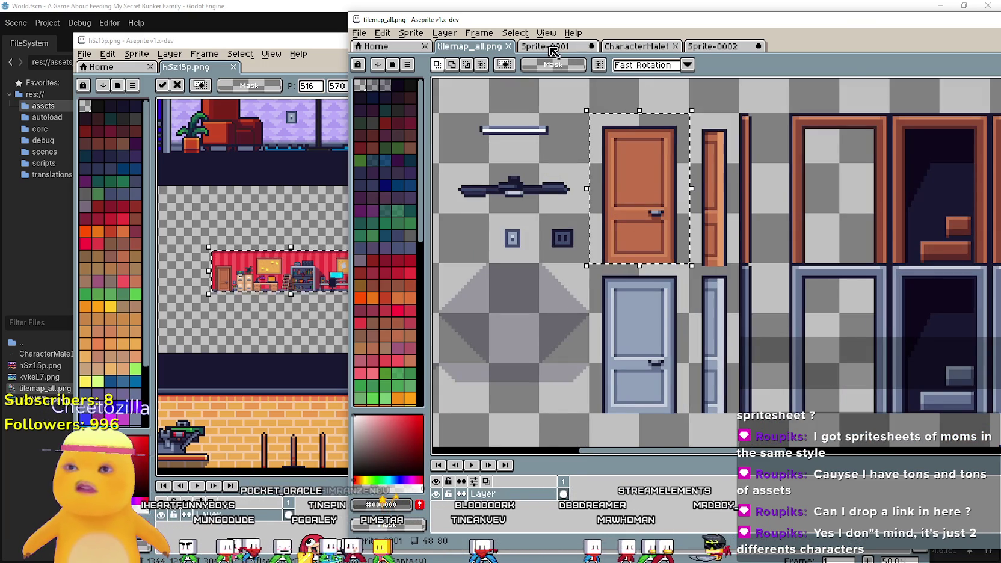
pyautogui.hotkey('ctrl', 'c')
# - Paste the door into Sprite-0002 and line it up over the existing left-wall door
pyautogui.click(551, 48)
pyautogui.click(712, 47)
pyautogui.hotkey('ctrl', 'v')
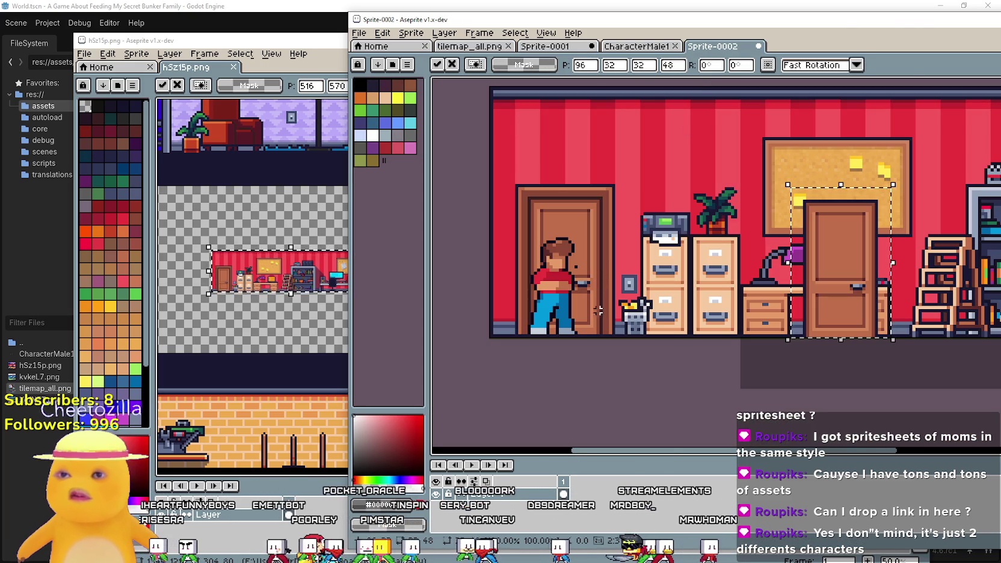
pyautogui.moveTo(833, 289); pyautogui.dragTo(559, 282)
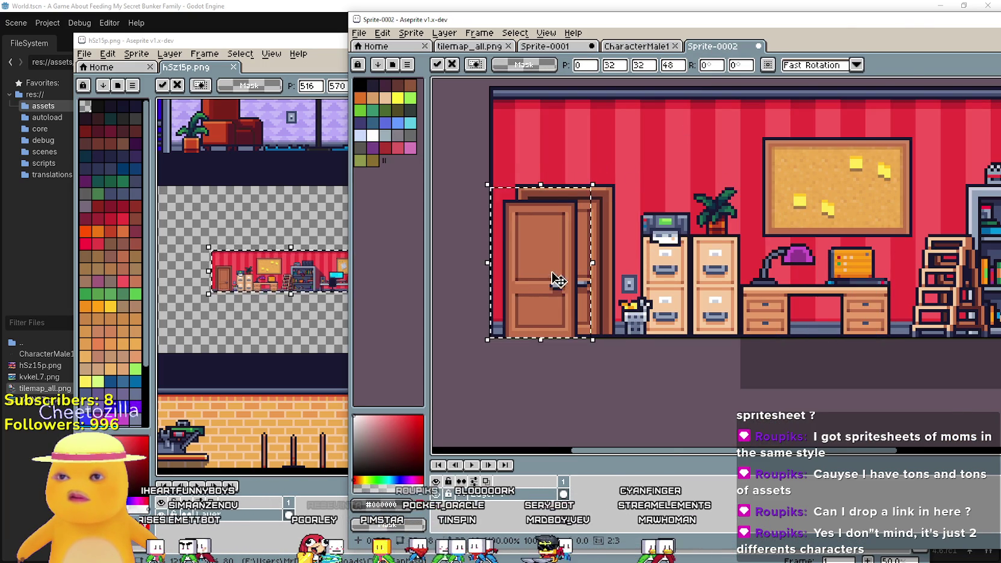
pyautogui.scroll(3, 558, 282)
pyautogui.moveTo(564, 319)
pyautogui.mouseDown()
pyautogui.moveTo(576, 304)
pyautogui.moveTo(760, 313)
pyautogui.moveTo(603, 315)
pyautogui.moveTo(619, 317)
pyautogui.moveTo(614, 308)
pyautogui.moveTo(850, 329)
pyautogui.moveTo(614, 318)
pyautogui.mouseUp()
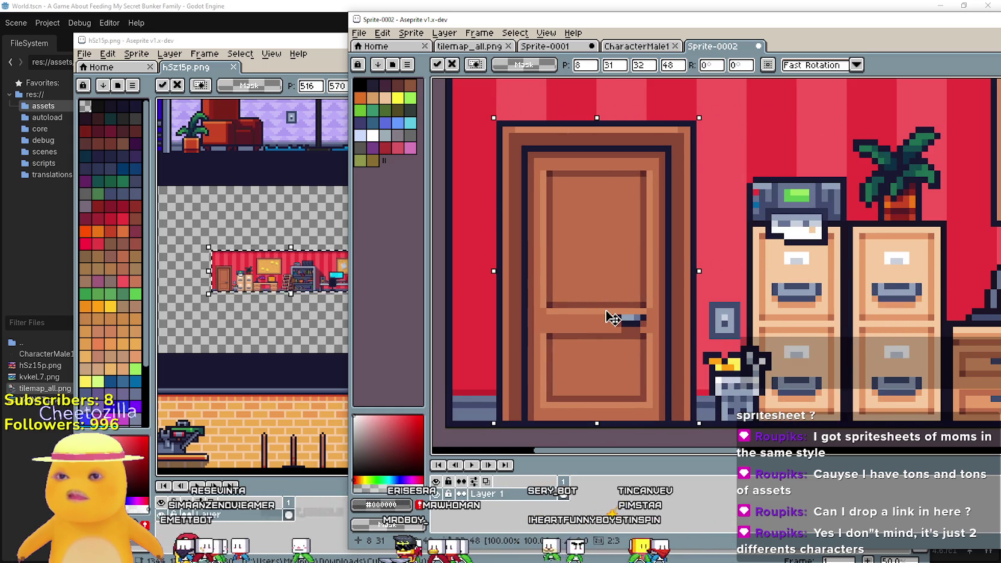
pyautogui.scroll(-2, 612, 317)
pyautogui.press('Return')
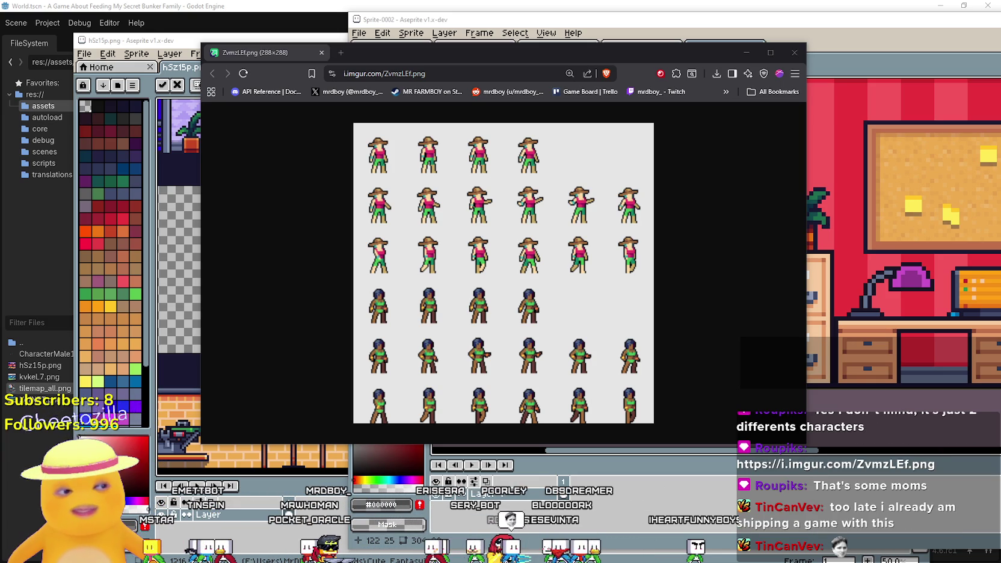
# - Save the ZvmzLEf.png spritesheet to Downloads, then close the Brave window
pyautogui.rightClick(559, 225)
pyautogui.click(592, 255)
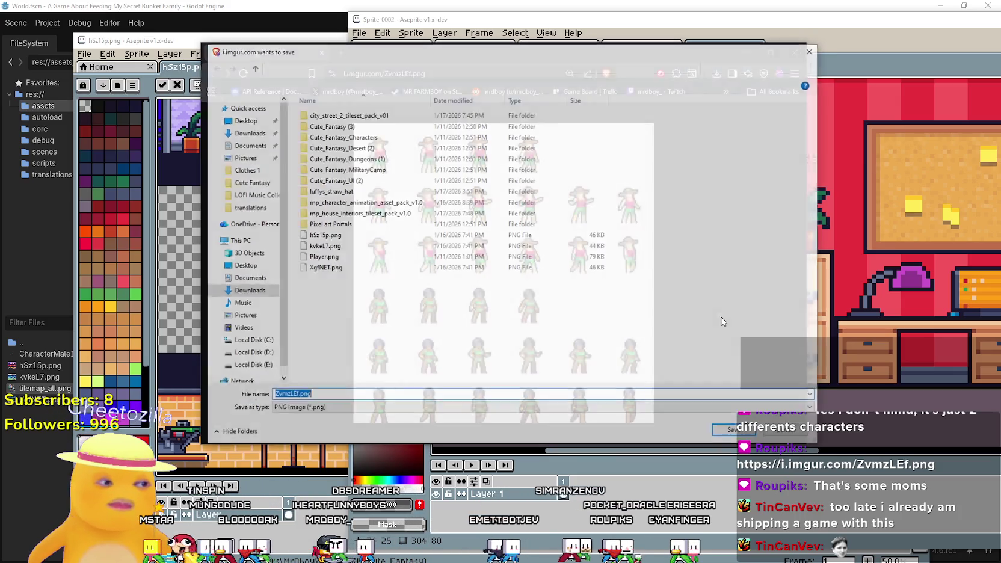
pyautogui.press('Return')
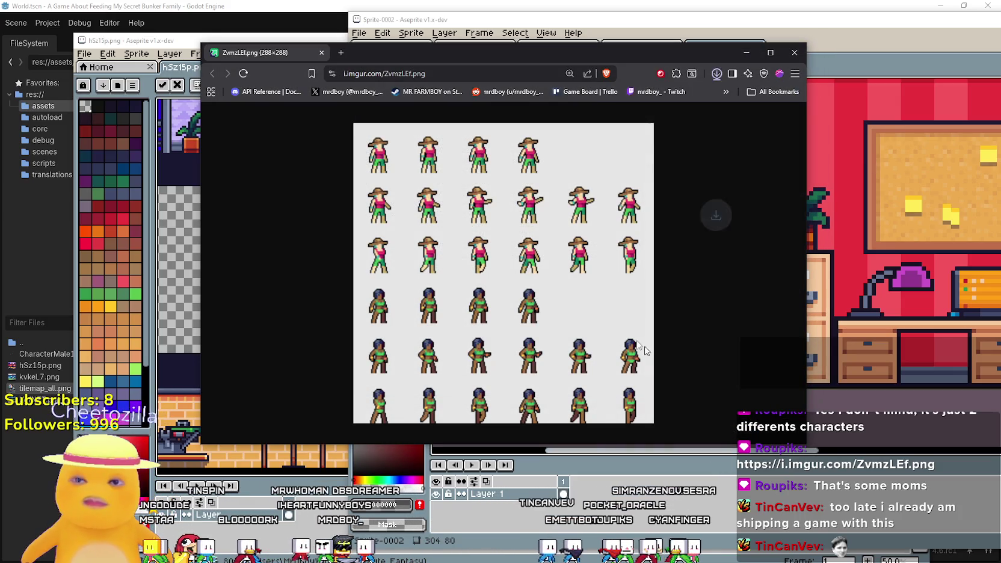
pyautogui.click(795, 53)
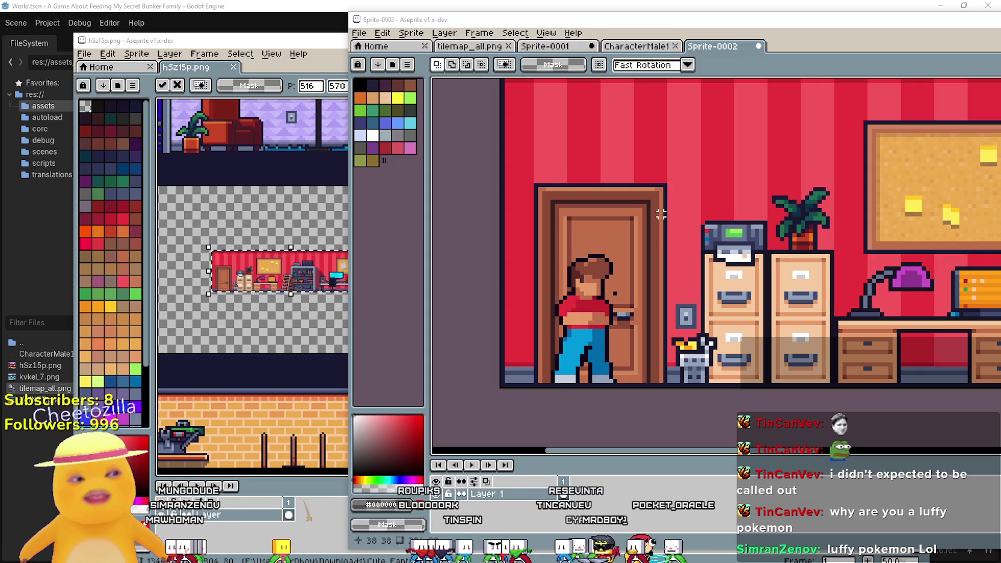
pyautogui.scroll(-1, 659, 207)
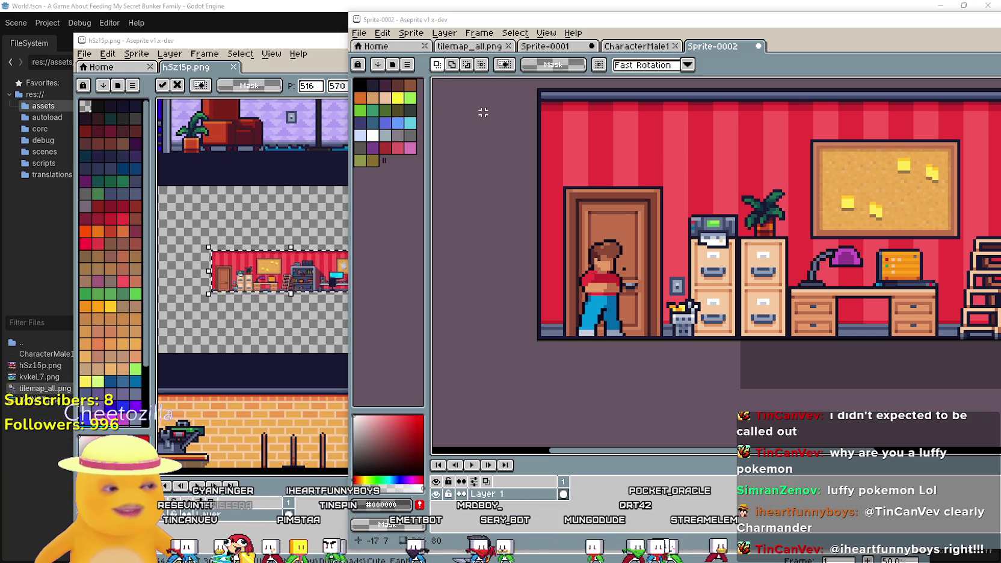
pyautogui.scroll(-3, 589, 218)
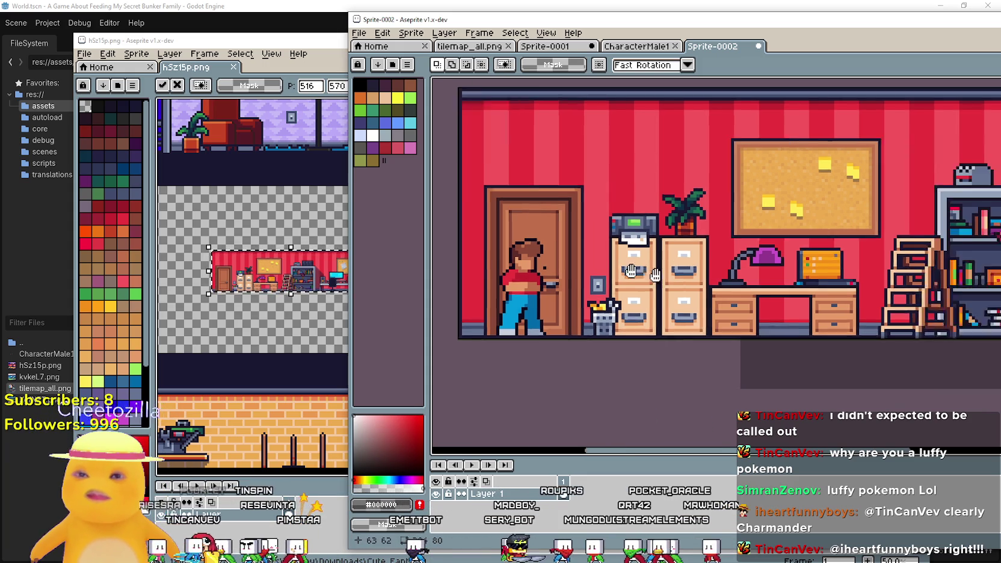
pyautogui.scroll(3, 768, 260)
pyautogui.moveTo(532, 269)
pyautogui.mouseDown()
pyautogui.moveTo(418, 287)
pyautogui.moveTo(580, 295)
pyautogui.moveTo(643, 237)
pyautogui.moveTo(841, 249)
pyautogui.mouseUp()
pyautogui.moveTo(481, 240)
pyautogui.mouseDown()
pyautogui.moveTo(605, 241)
pyautogui.moveTo(721, 276)
pyautogui.mouseUp()
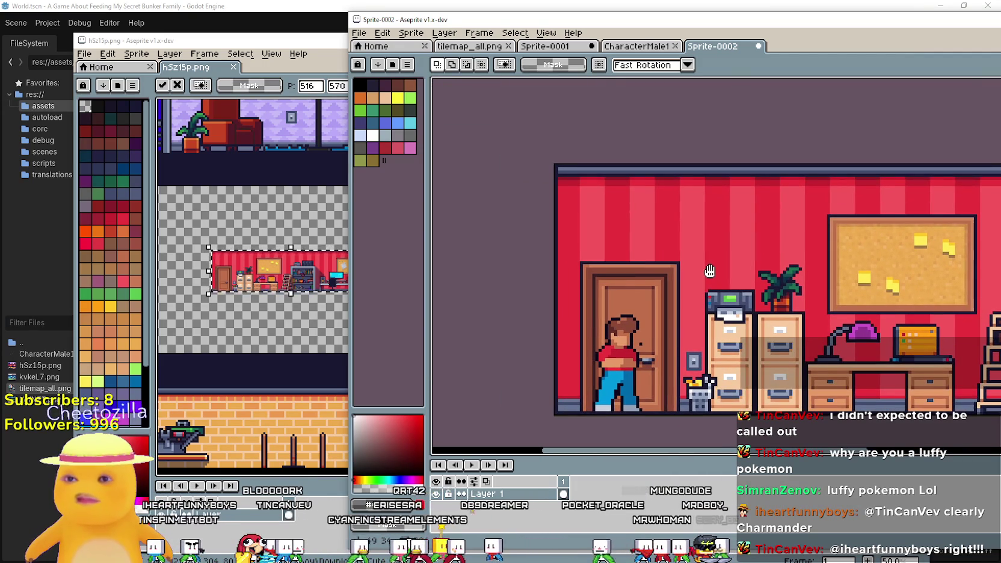
# - Marquee-select the 48×48 red-striped wall tile in tilemap_all.png
pyautogui.click(474, 48)
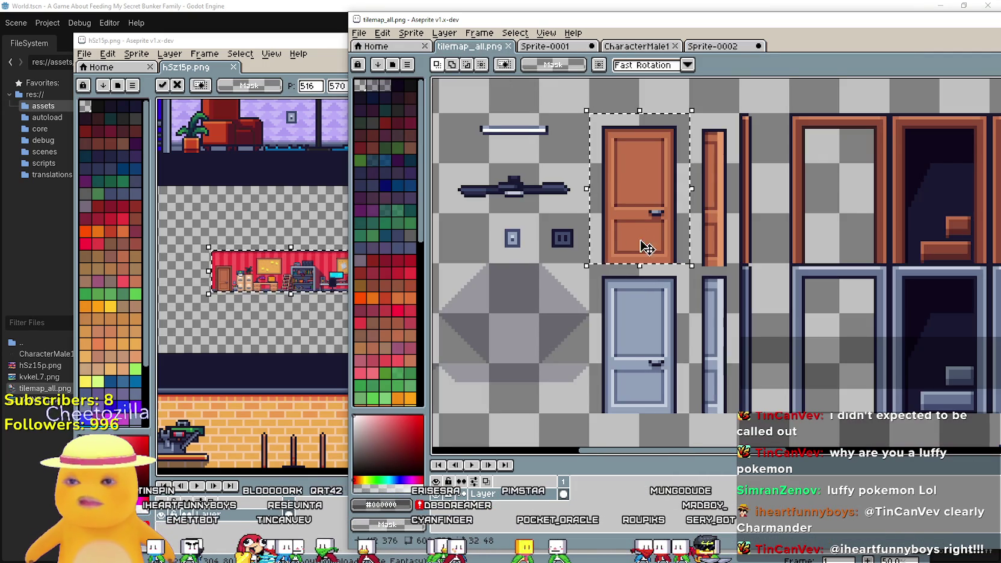
pyautogui.scroll(-3, 643, 250)
pyautogui.scroll(2, 619, 152)
pyautogui.scroll(3, 618, 152)
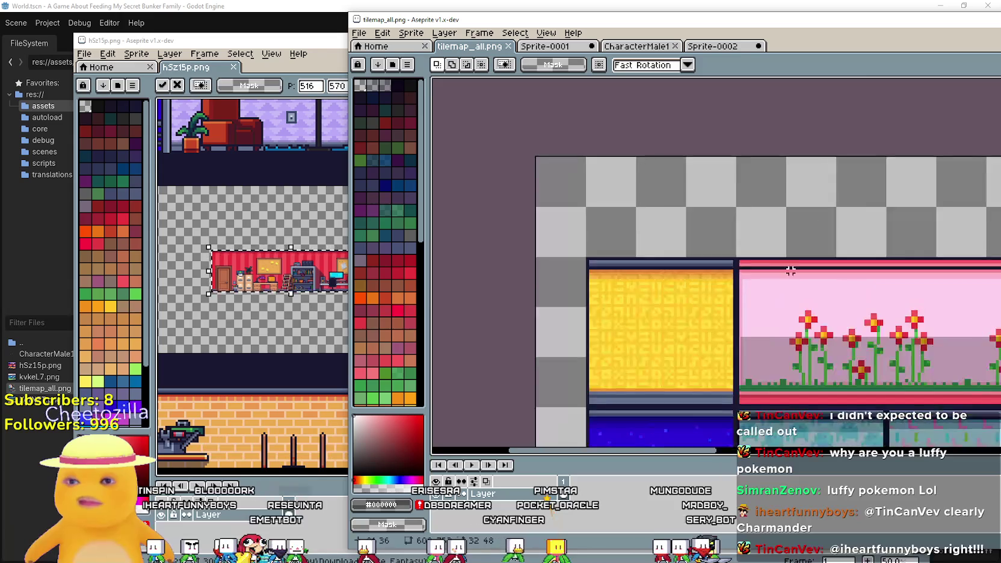
pyautogui.scroll(-3, 651, 223)
pyautogui.scroll(-2, 678, 326)
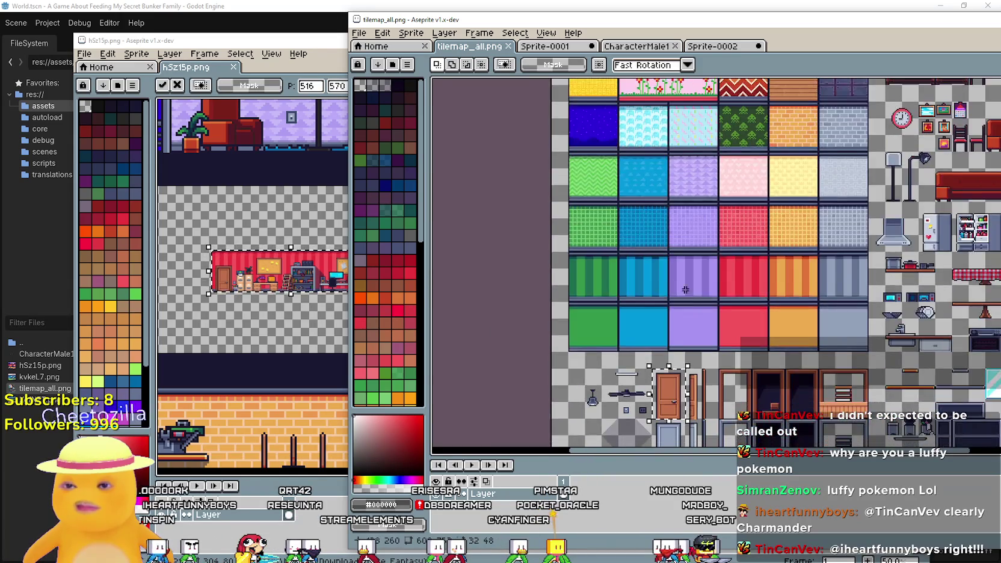
pyautogui.scroll(3, 715, 227)
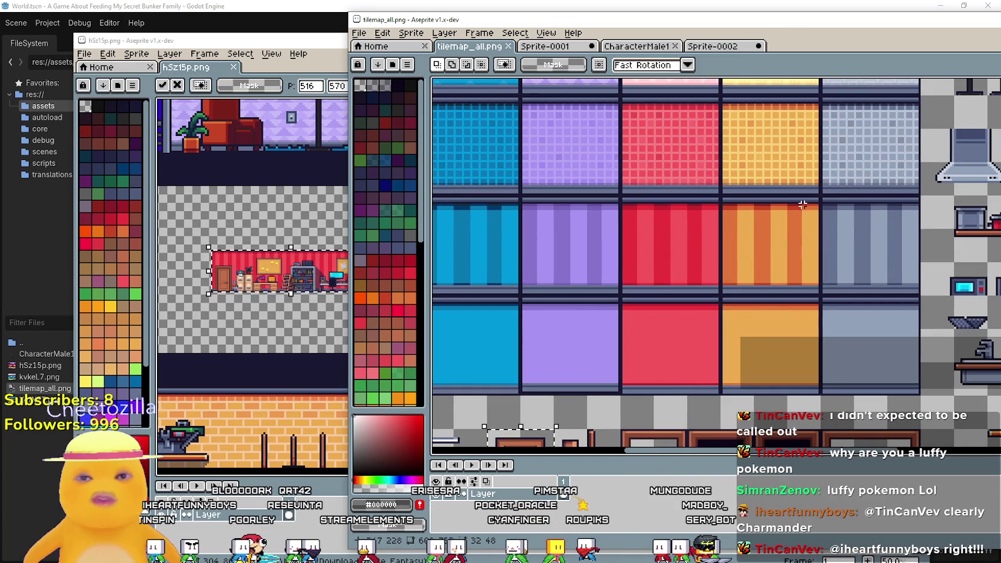
pyautogui.scroll(2, 684, 216)
pyautogui.moveTo(483, 149)
pyautogui.mouseDown()
pyautogui.moveTo(550, 281)
pyautogui.moveTo(680, 347)
pyautogui.mouseUp()
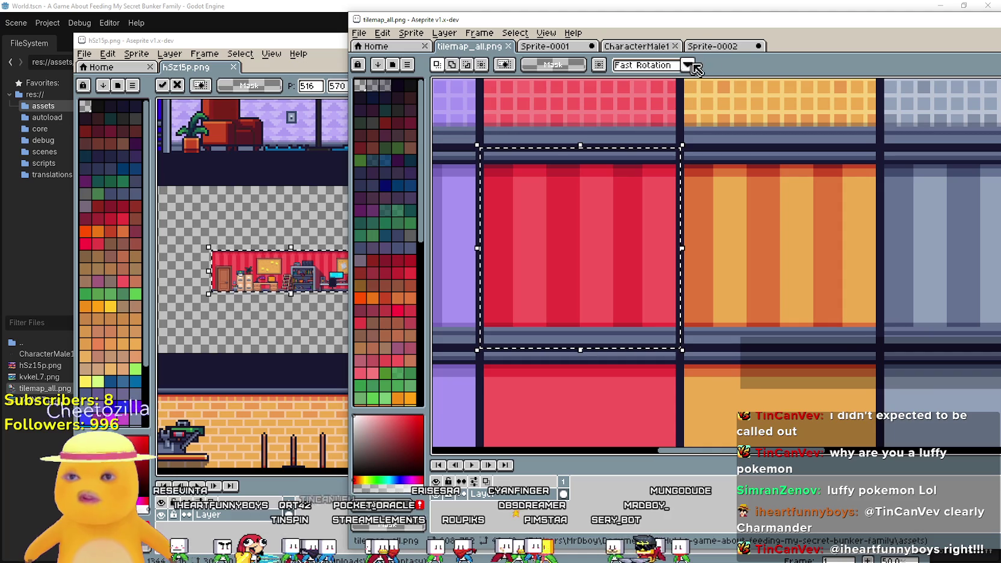
# - Paste the wall tile into Sprite-0002 on the wall near the strip's left end
pyautogui.click(713, 46)
pyautogui.hotkey('ctrl', 'v')
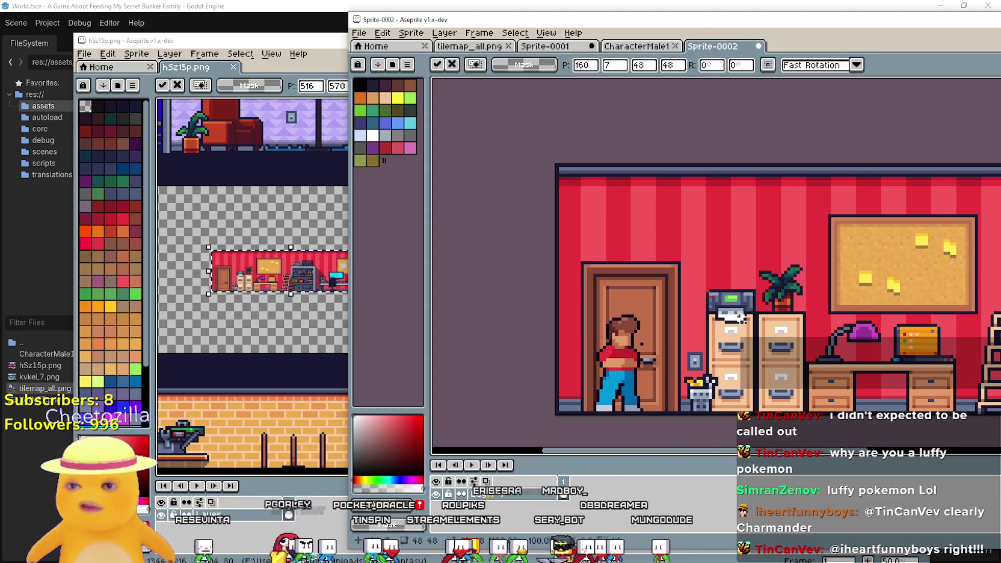
pyautogui.moveTo(679, 325)
pyautogui.mouseDown()
pyautogui.moveTo(675, 279)
pyautogui.moveTo(704, 283)
pyautogui.moveTo(701, 314)
pyautogui.moveTo(672, 257)
pyautogui.moveTo(679, 250)
pyautogui.moveTo(684, 350)
pyautogui.moveTo(690, 250)
pyautogui.moveTo(692, 351)
pyautogui.moveTo(691, 333)
pyautogui.moveTo(689, 345)
pyautogui.moveTo(626, 350)
pyautogui.moveTo(813, 290)
pyautogui.mouseUp()
pyautogui.press('Return')
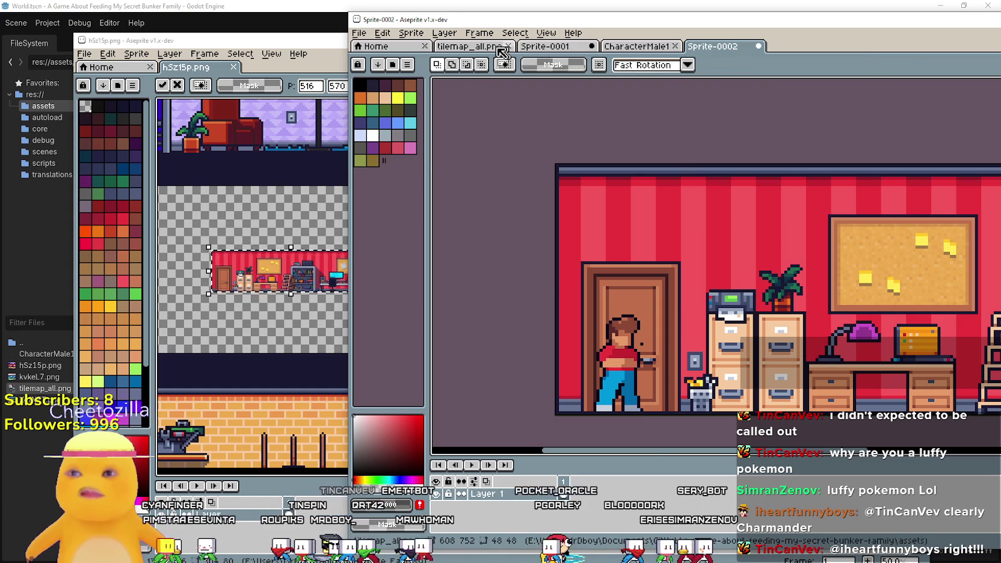
# - Recheck the tileset, then pan the Sprite-0002 view to inspect the finished room strip
pyautogui.click(472, 46)
pyautogui.scroll(-3, 719, 279)
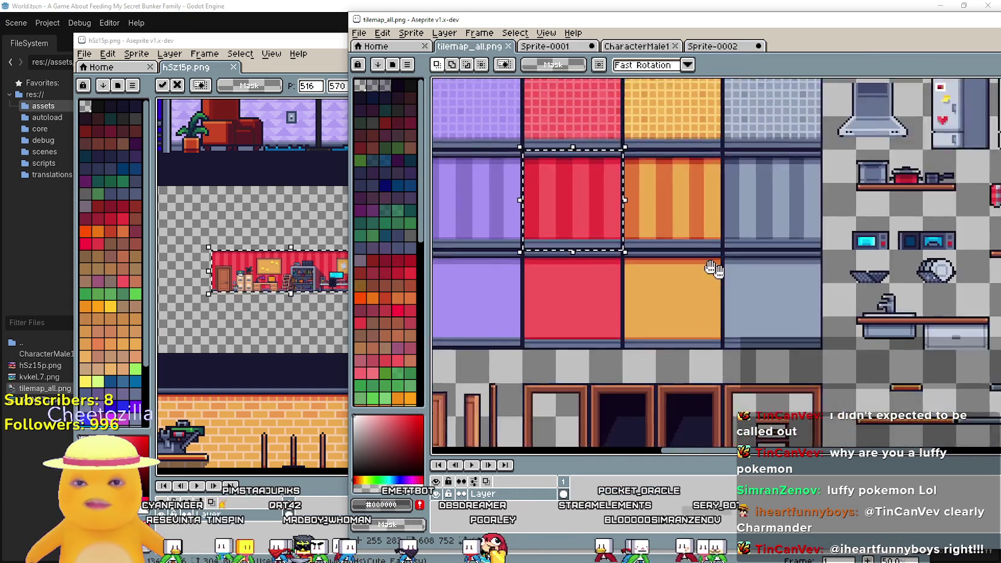
pyautogui.scroll(1, 654, 83)
pyautogui.click(713, 46)
pyautogui.scroll(-1, 757, 309)
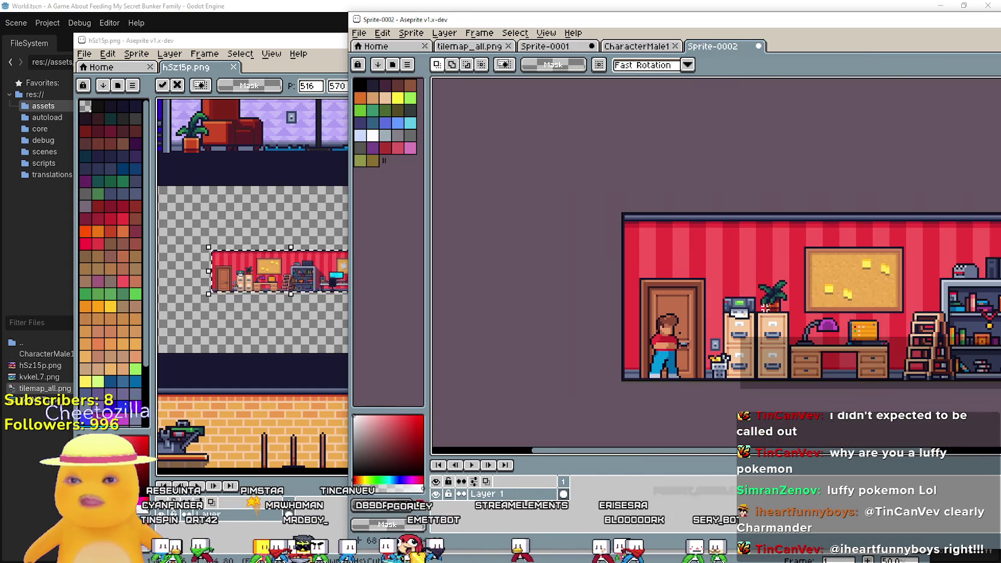
pyautogui.moveTo(855, 308); pyautogui.dragTo(629, 251)
pyautogui.scroll(-2, 638, 248)
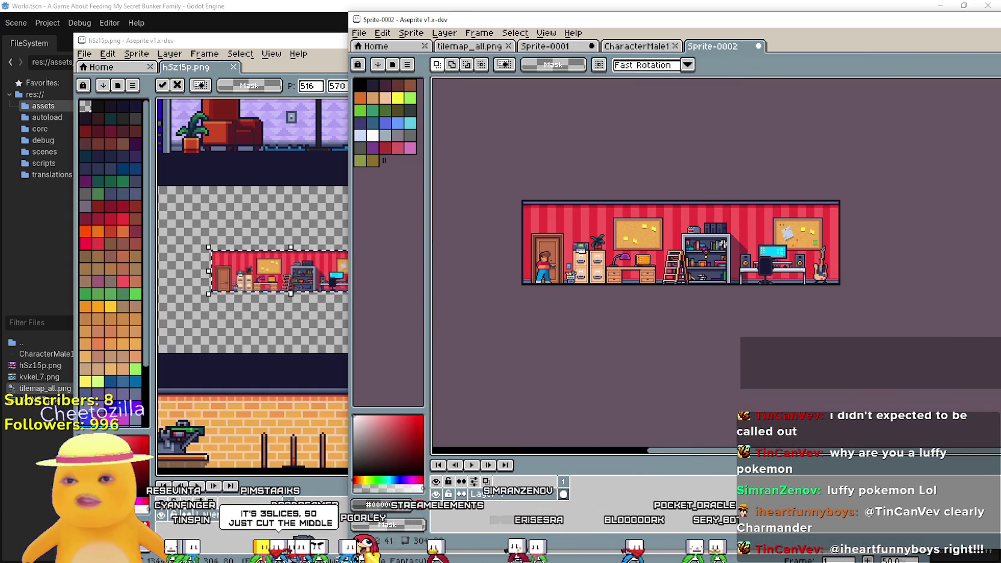
pyautogui.scroll(2, 649, 247)
pyautogui.scroll(-2, 799, 232)
pyautogui.moveTo(792, 238); pyautogui.dragTo(725, 235)
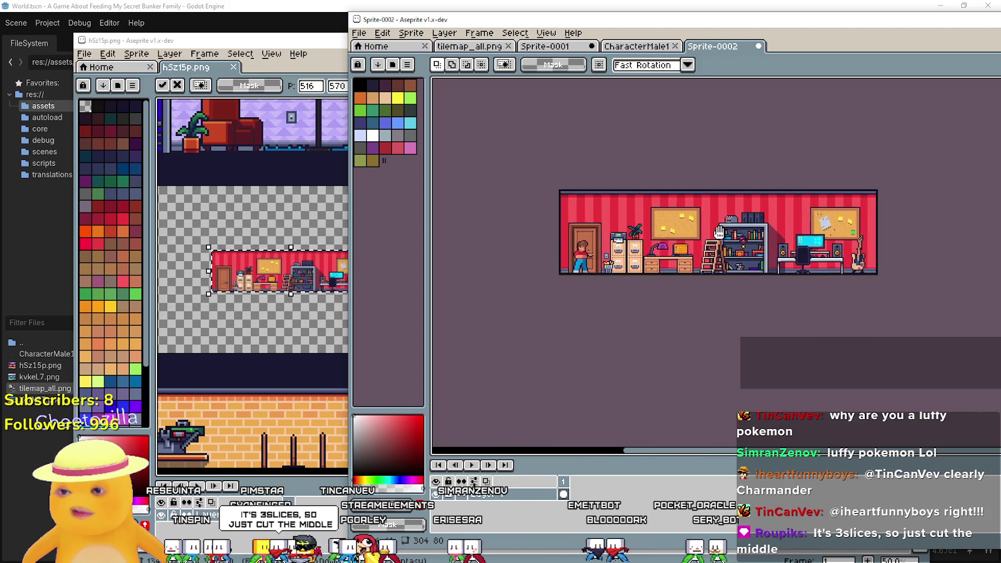
pyautogui.scroll(2, 716, 233)
pyautogui.scroll(-2, 716, 233)
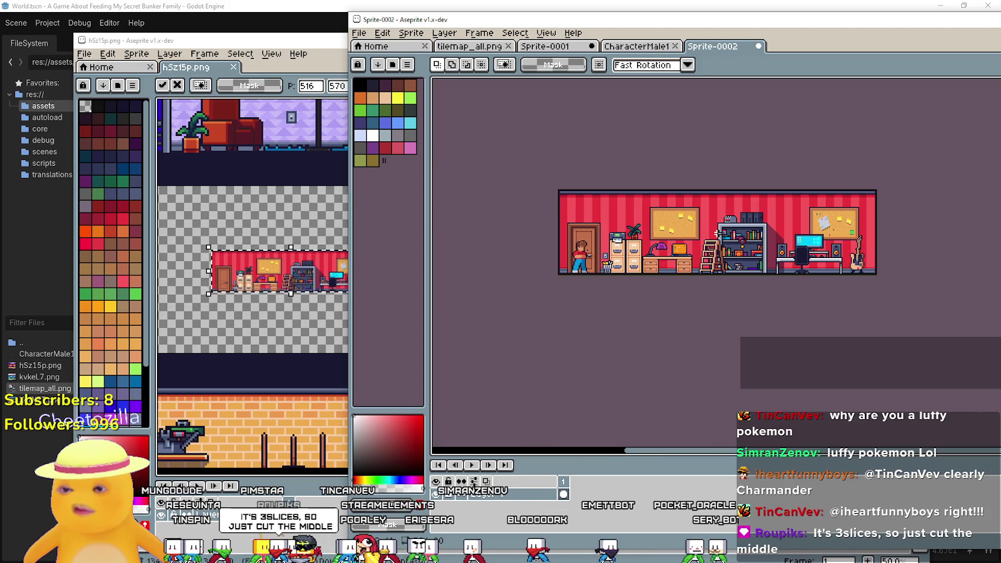
pyautogui.scroll(2, 717, 233)
pyautogui.scroll(-2, 717, 232)
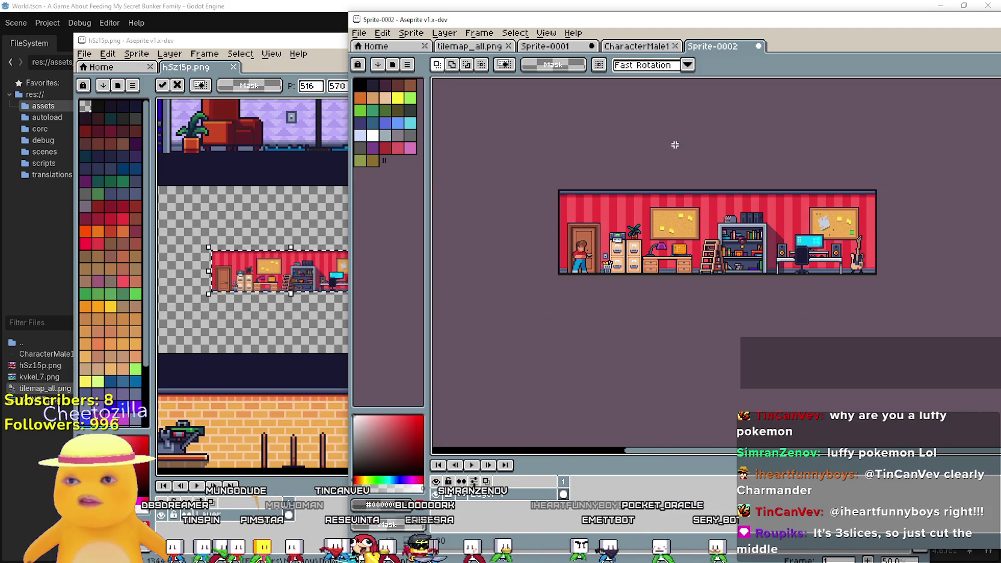
# - Select the entire 304×80 bedroom strip in Sprite-0002
pyautogui.click(365, 32)
pyautogui.moveTo(382, 33)
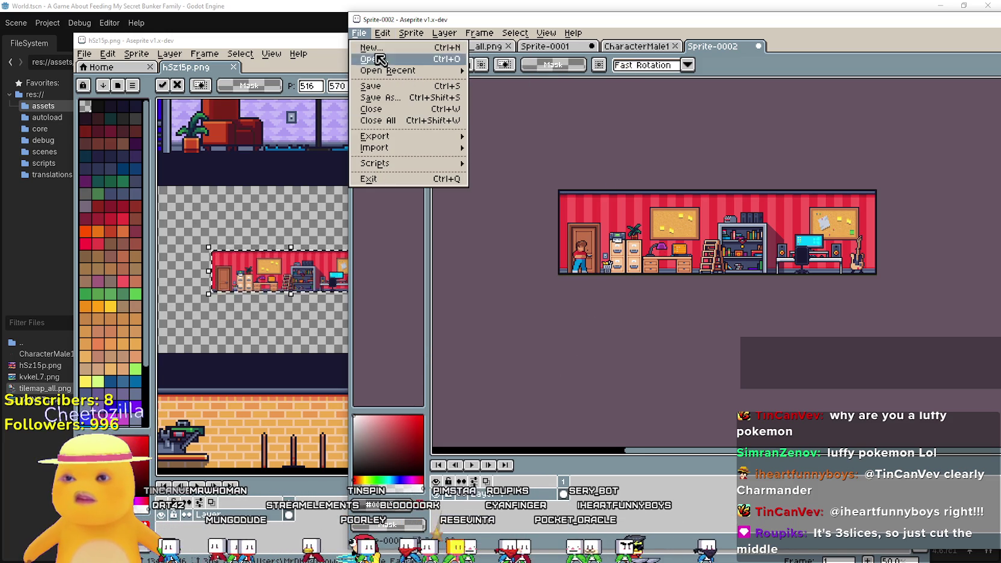
pyautogui.click(371, 47)
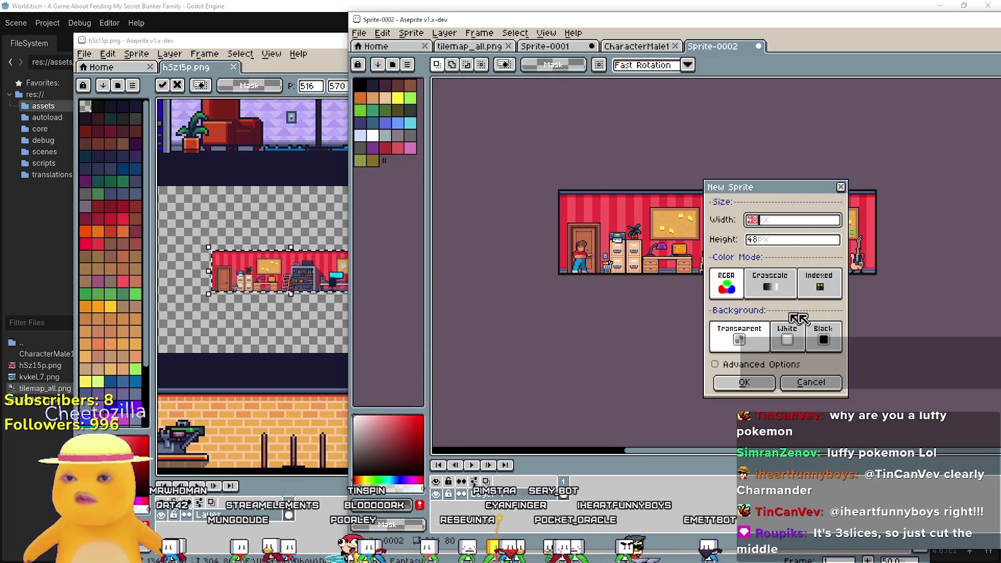
pyautogui.click(840, 191)
pyautogui.moveTo(559, 191); pyautogui.dragTo(808, 263)
# - Create a new transparent 1520×400 sprite, entering width 304*5 and height 80*5
pyautogui.click(359, 33)
pyautogui.click(371, 48)
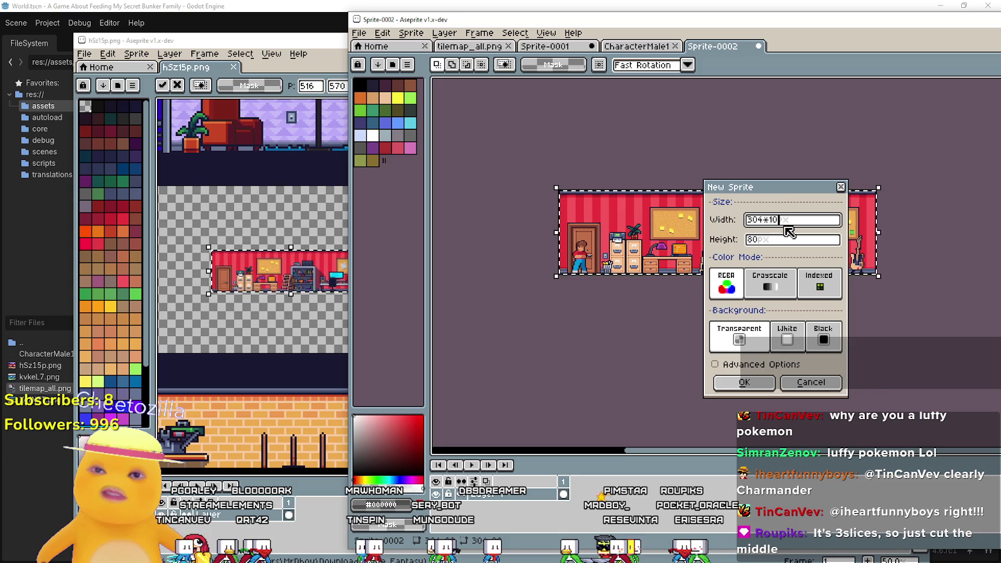
pyautogui.click(784, 240)
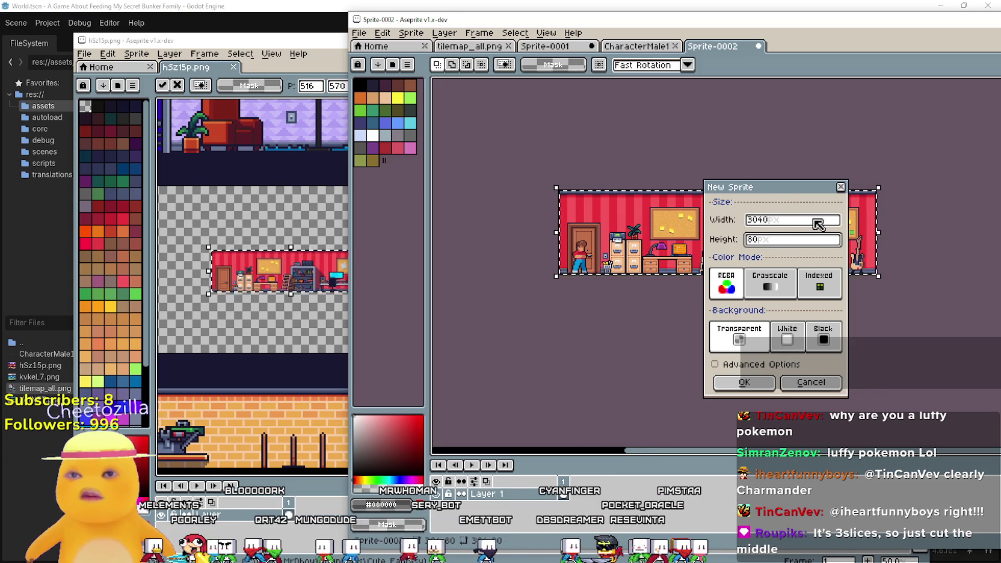
pyautogui.click(802, 244)
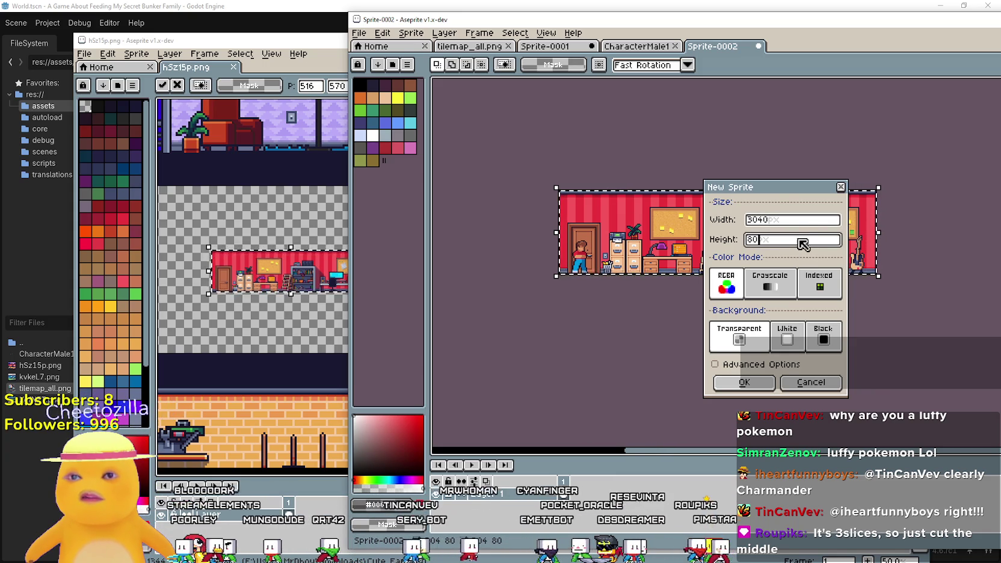
pyautogui.click(841, 188)
pyautogui.click(358, 32)
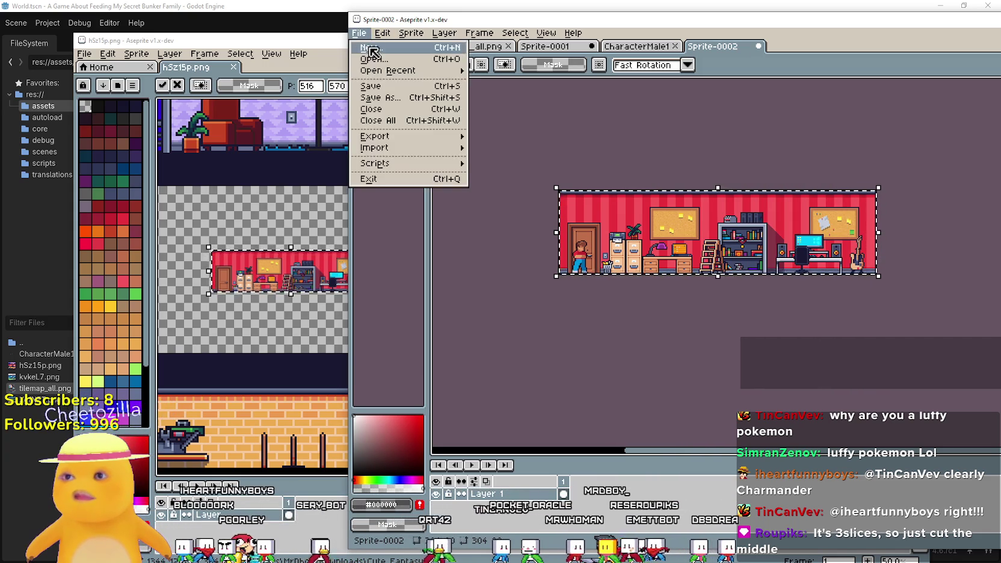
pyautogui.click(368, 45)
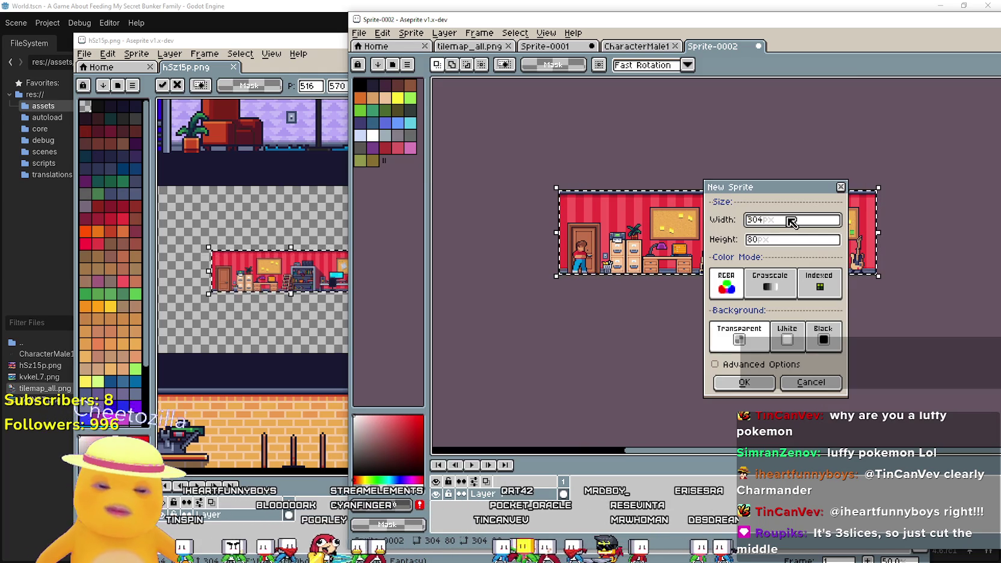
pyautogui.click(799, 241)
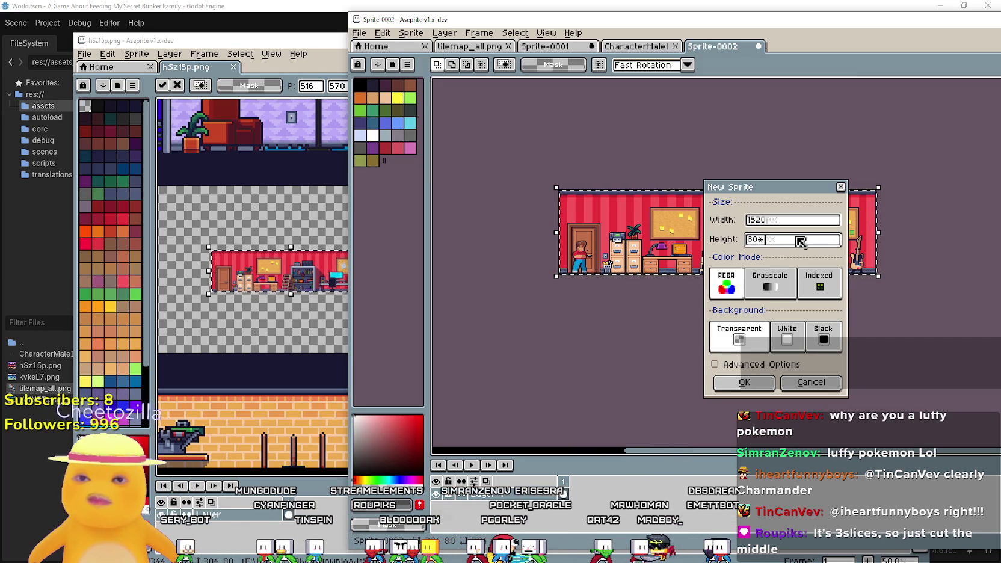
pyautogui.write('5')
pyautogui.click(758, 385)
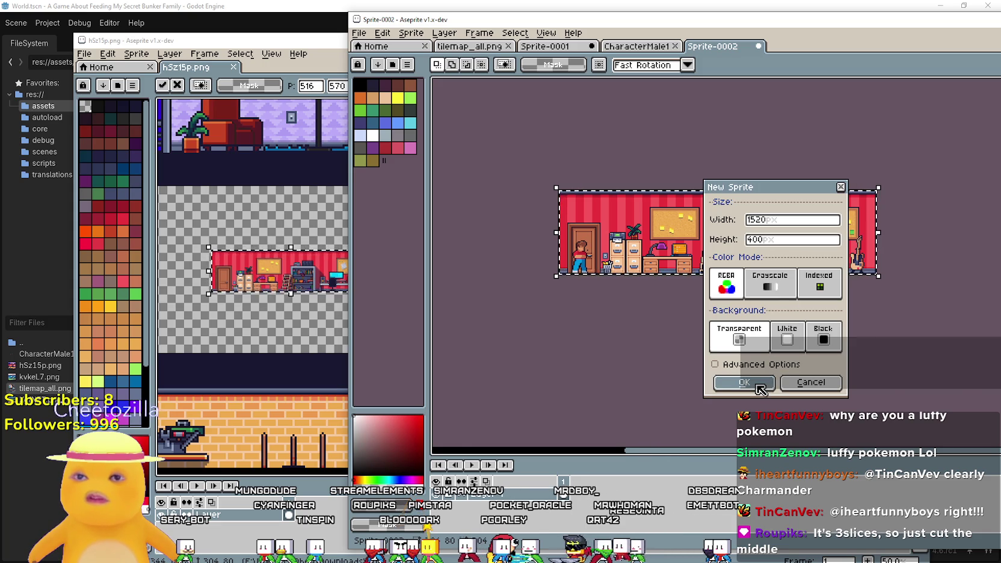
pyautogui.scroll(-4, 605, 229)
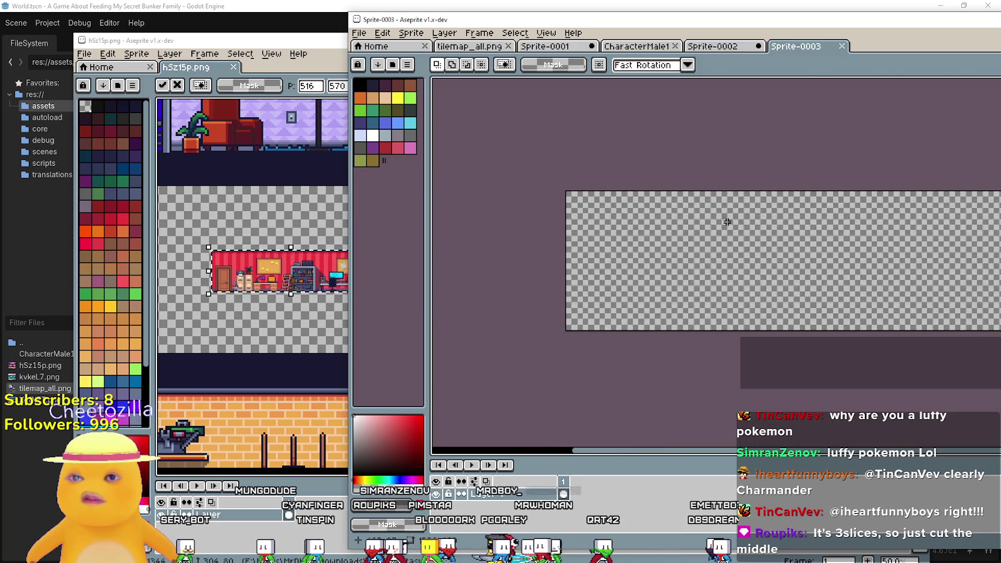
# - Create a new transparent 912×240 sprite, entering width 304*3 and height 80*3
pyautogui.moveTo(605, 229)
pyautogui.mouseDown()
pyautogui.moveTo(597, 253)
pyautogui.moveTo(568, 252)
pyautogui.moveTo(654, 224)
pyautogui.mouseUp()
pyautogui.moveTo(704, 46); pyautogui.dragTo(617, 44)
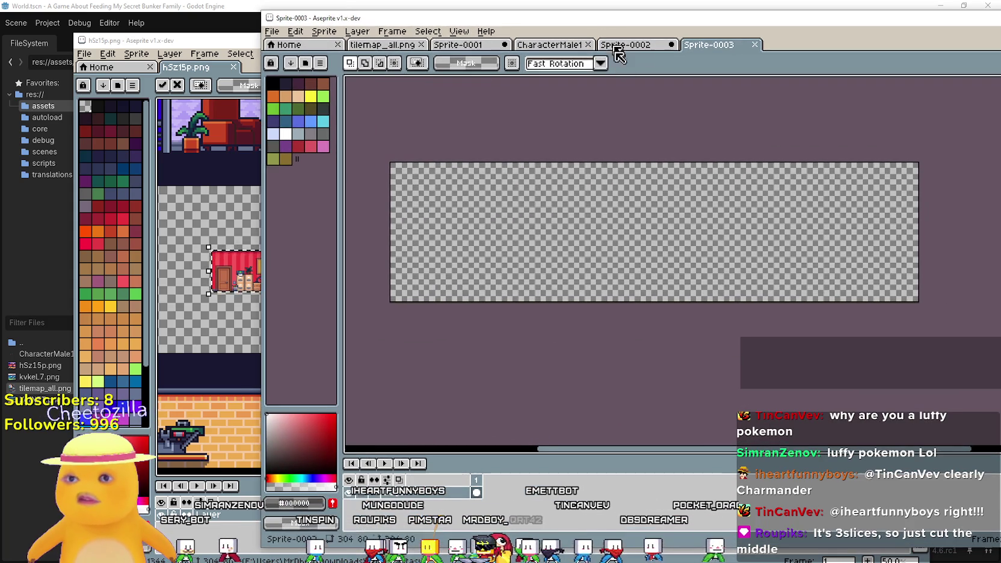
pyautogui.click(272, 31)
pyautogui.click(284, 43)
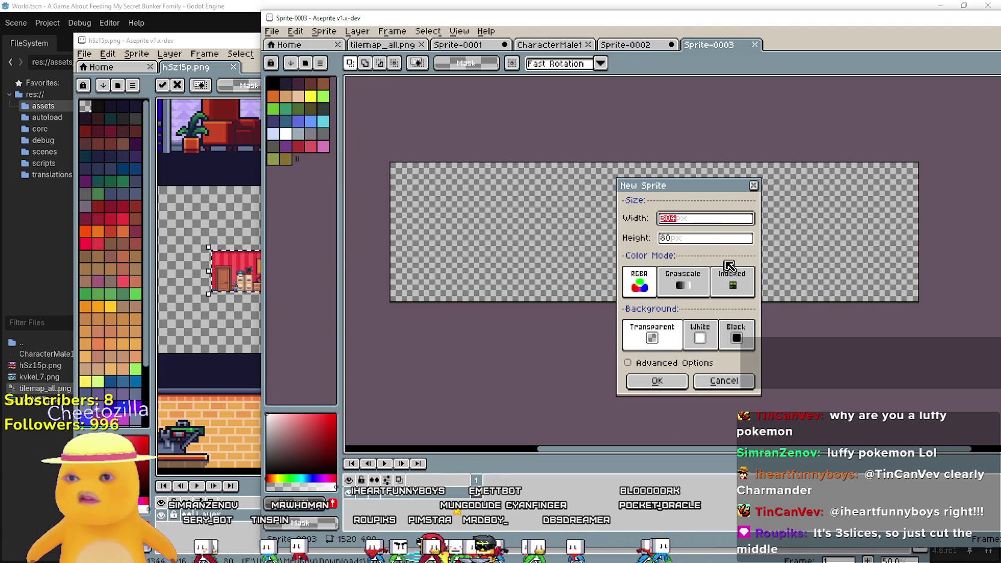
pyautogui.write('304')
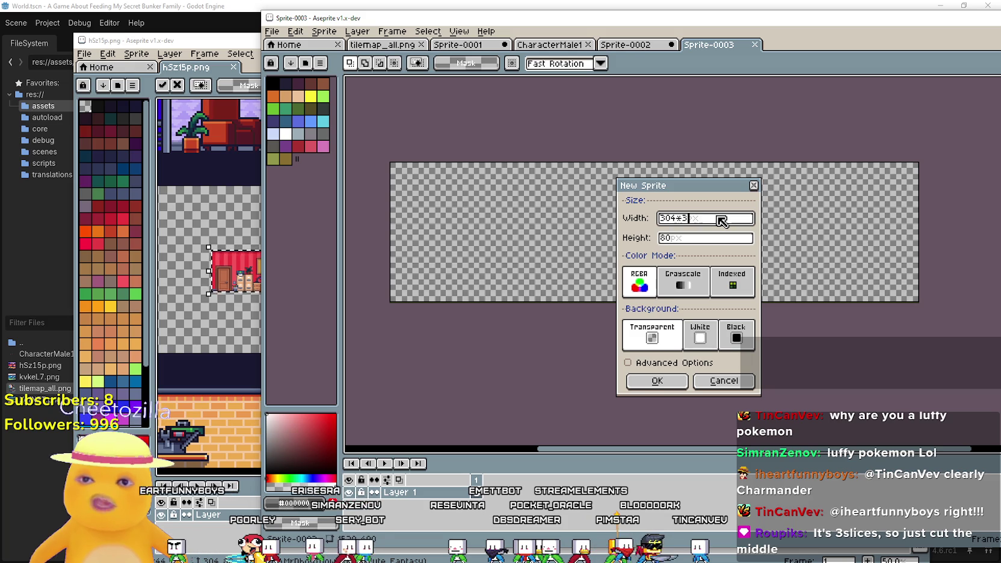
pyautogui.click(695, 239)
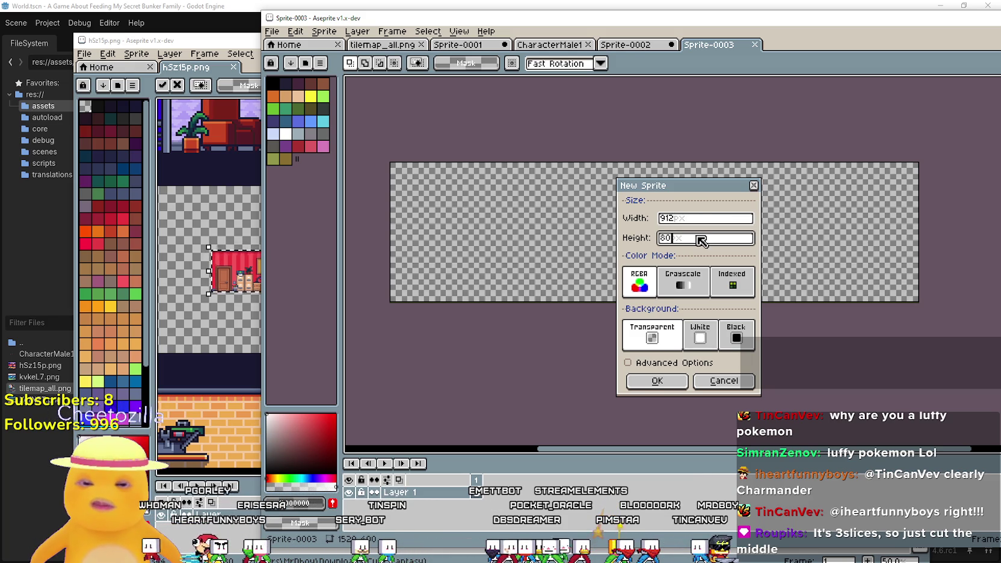
pyautogui.write('*3')
pyautogui.click(660, 381)
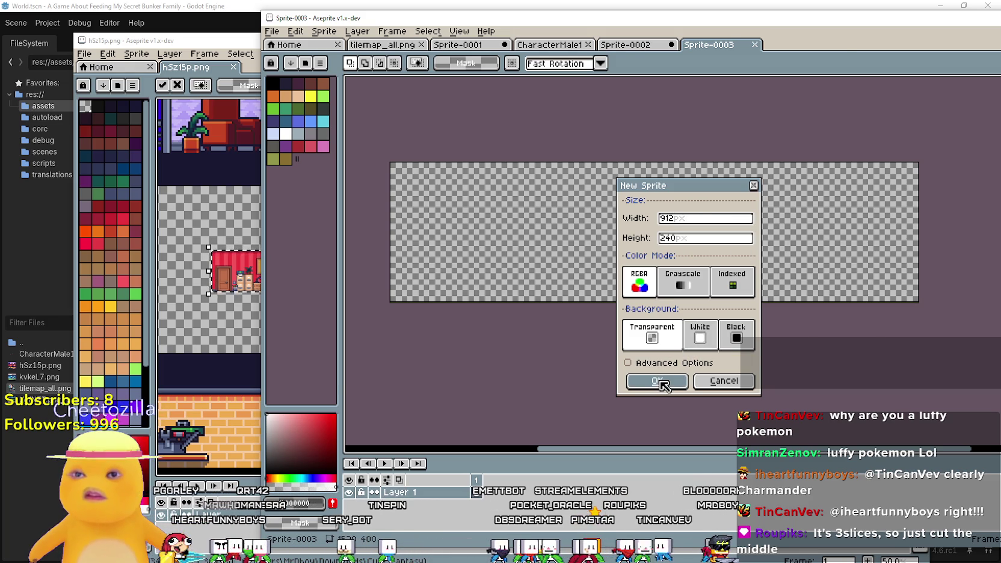
# - Resize the Aseprite window so it fills the screen
pyautogui.scroll(3, 647, 295)
pyautogui.scroll(-3, 647, 289)
pyautogui.scroll(3, 563, 257)
pyautogui.scroll(-3, 563, 257)
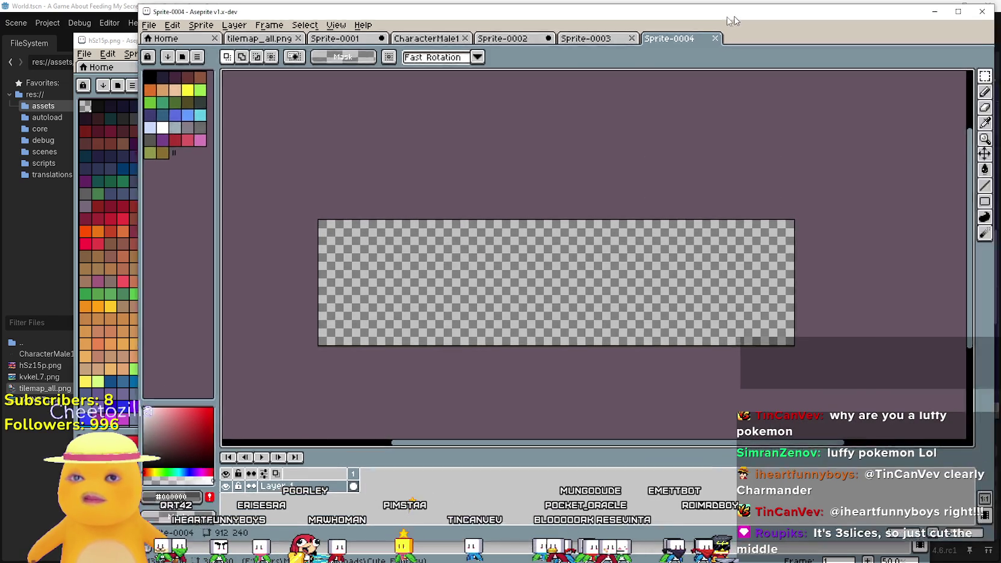
pyautogui.moveTo(662, 18); pyautogui.dragTo(914, 10)
pyautogui.click(884, 26)
# - Create a new transparent 608×400 sprite, entering width 304*2 and height 80*5
pyautogui.scroll(2, 536, 201)
pyautogui.moveTo(716, 159)
pyautogui.mouseDown()
pyautogui.moveTo(751, 160)
pyautogui.moveTo(696, 161)
pyautogui.mouseUp()
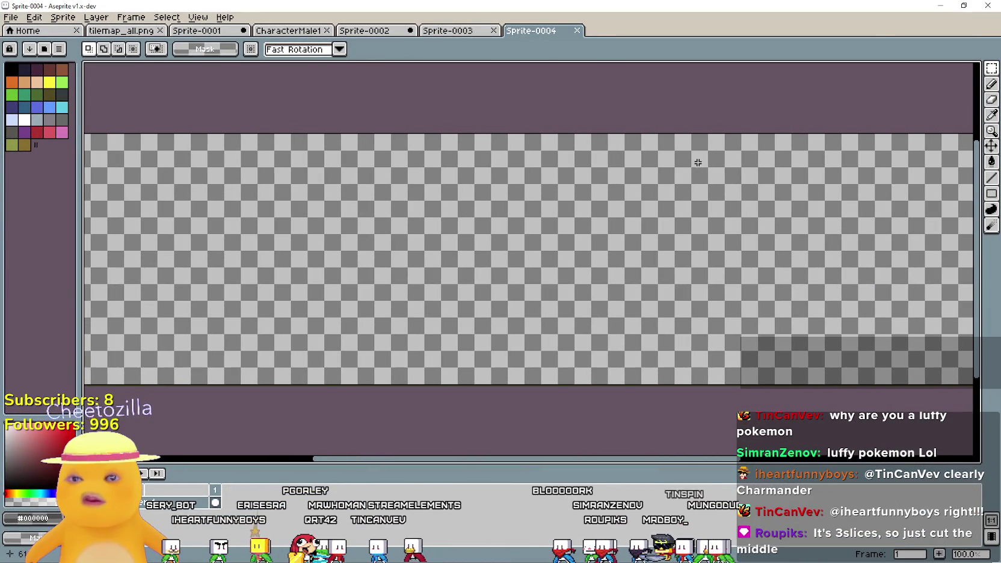
pyautogui.click(6, 17)
pyautogui.click(32, 41)
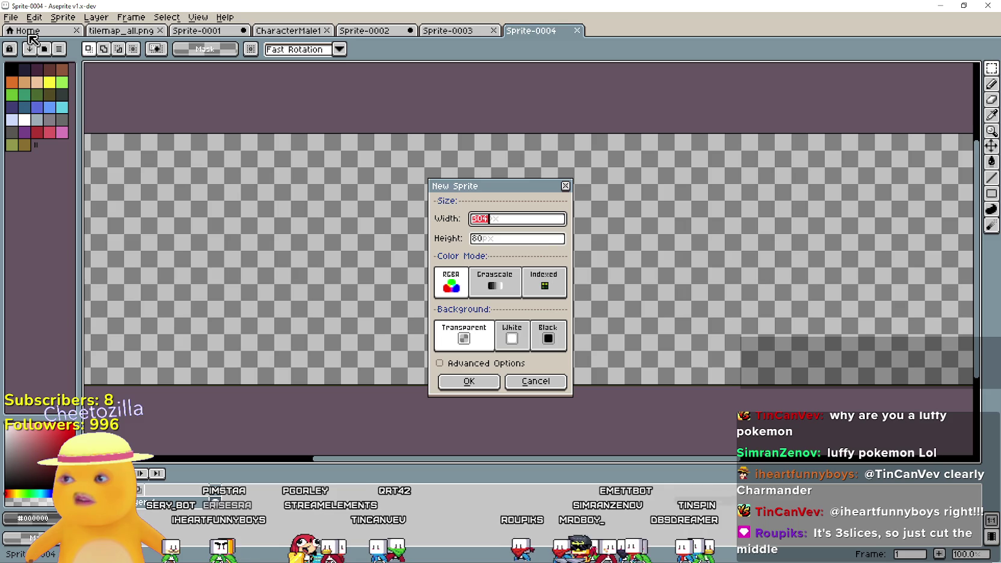
pyautogui.click(521, 241)
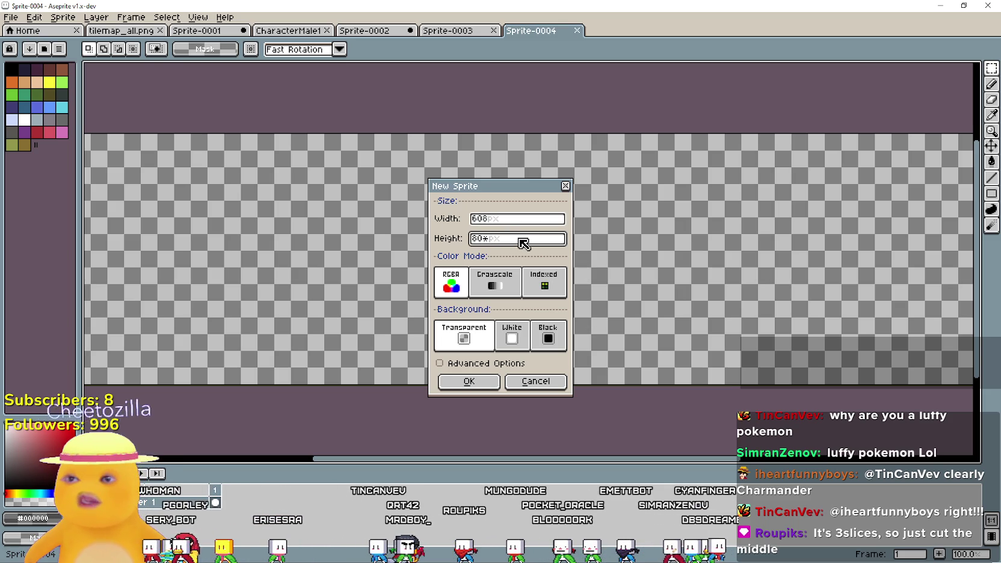
pyautogui.click(525, 222)
pyautogui.click(473, 381)
# - Shrink the timeline and center the blank 608×400 canvas in view
pyautogui.moveTo(458, 238)
pyautogui.mouseDown()
pyautogui.moveTo(512, 264)
pyautogui.moveTo(427, 226)
pyautogui.moveTo(445, 239)
pyautogui.mouseUp()
pyautogui.moveTo(423, 146)
pyautogui.mouseDown()
pyautogui.moveTo(510, 291)
pyautogui.moveTo(541, 219)
pyautogui.moveTo(514, 273)
pyautogui.moveTo(516, 299)
pyautogui.mouseUp()
pyautogui.moveTo(532, 468); pyautogui.dragTo(536, 515)
pyautogui.moveTo(454, 226); pyautogui.dragTo(457, 244)
# - Paste five room-strip copies to complete the first three rows, two strips per row
pyautogui.hotkey('ctrl', 'v')
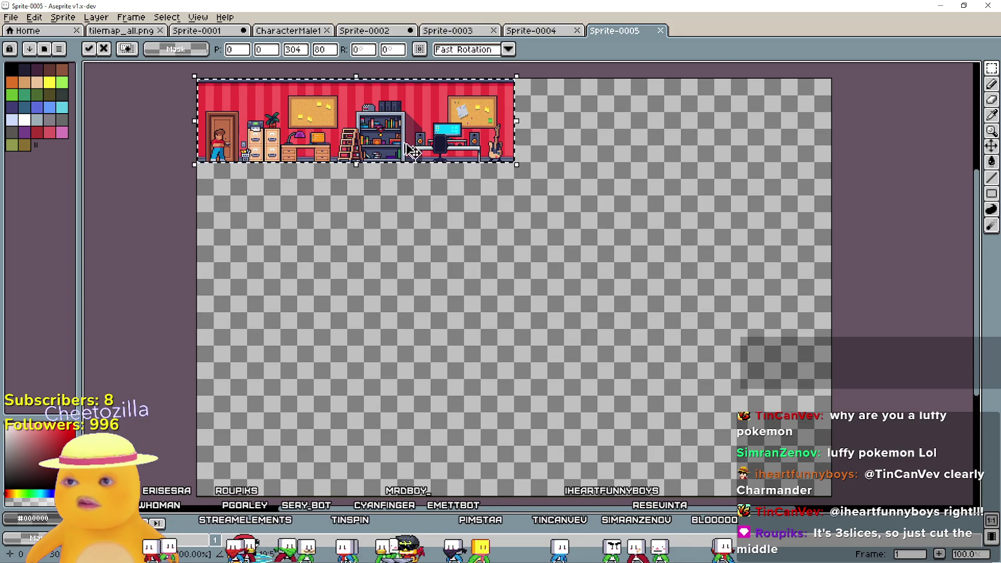
pyautogui.moveTo(373, 126)
pyautogui.mouseDown()
pyautogui.moveTo(445, 166)
pyautogui.moveTo(693, 126)
pyautogui.mouseUp()
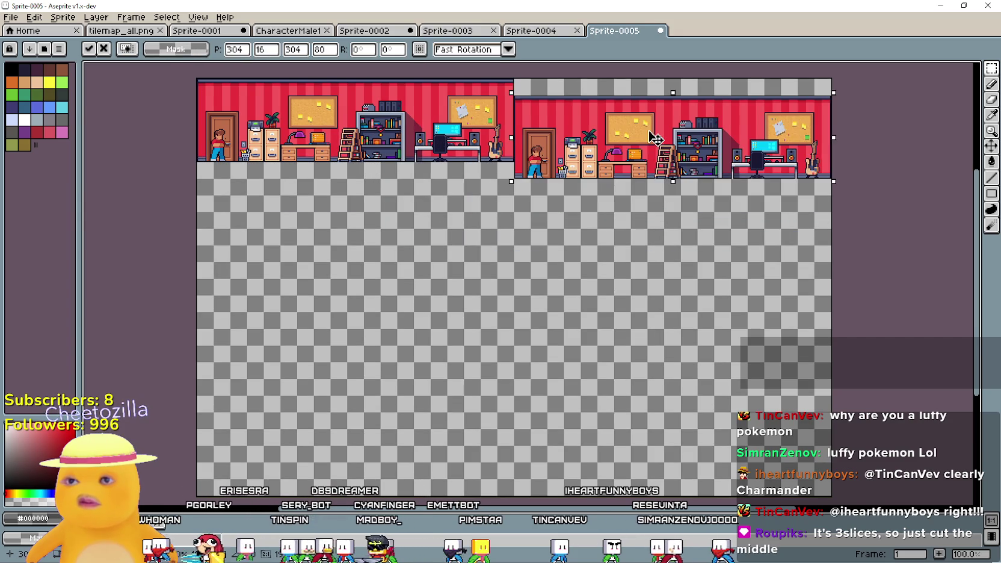
pyautogui.press('Return')
pyautogui.hotkey('ctrl', 'v')
pyautogui.moveTo(472, 160)
pyautogui.mouseDown()
pyautogui.moveTo(457, 223)
pyautogui.moveTo(442, 219)
pyautogui.mouseUp()
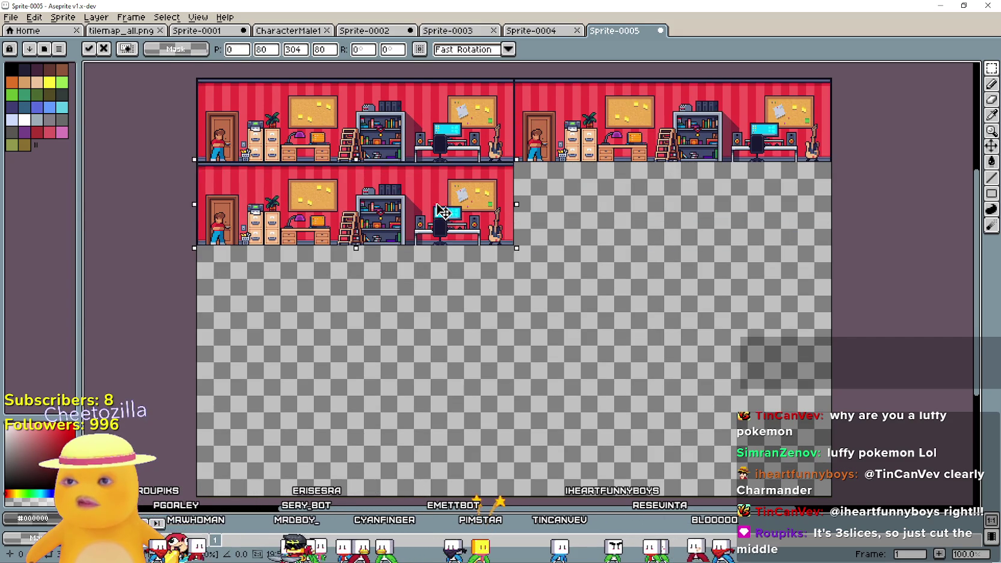
pyautogui.press('Return')
pyautogui.hotkey('ctrl', 'v')
pyautogui.moveTo(376, 138); pyautogui.dragTo(693, 221)
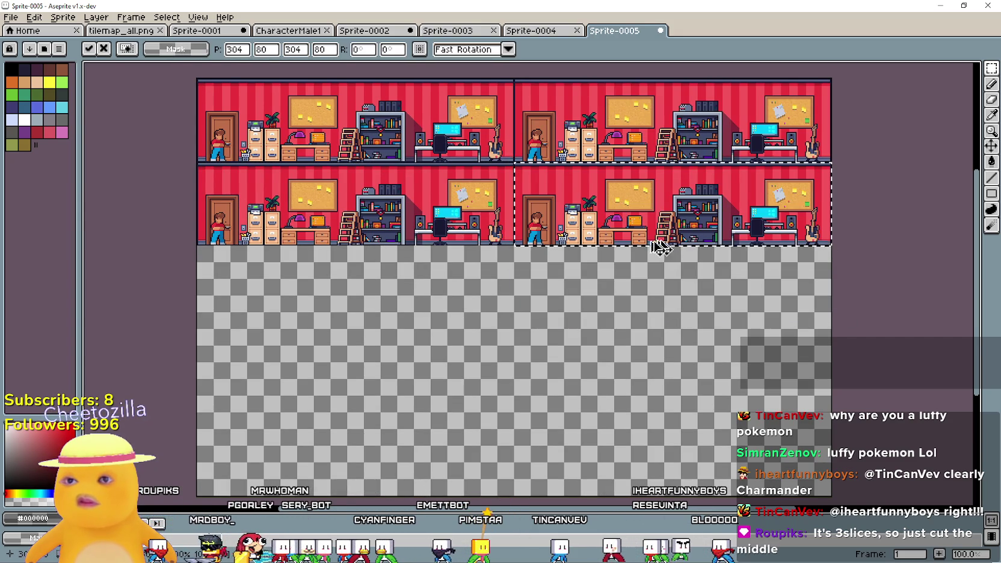
pyautogui.press('Return')
pyautogui.hotkey('ctrl', 'v')
pyautogui.moveTo(357, 126)
pyautogui.mouseDown()
pyautogui.moveTo(374, 328)
pyautogui.moveTo(361, 296)
pyautogui.mouseUp()
pyautogui.press('Return')
pyautogui.hotkey('ctrl', 'v')
pyautogui.moveTo(345, 118)
pyautogui.mouseDown()
pyautogui.moveTo(661, 304)
pyautogui.moveTo(657, 296)
pyautogui.mouseUp()
pyautogui.press('Return')
# - Paste four more room-strip copies to fill the fourth and fifth rows, both columns
pyautogui.hotkey('ctrl', 'v')
pyautogui.moveTo(404, 134)
pyautogui.mouseDown()
pyautogui.moveTo(418, 362)
pyautogui.moveTo(403, 387)
pyautogui.mouseUp()
pyautogui.press('Return')
pyautogui.hotkey('ctrl', 'v')
pyautogui.moveTo(420, 126)
pyautogui.mouseDown()
pyautogui.moveTo(731, 358)
pyautogui.moveTo(729, 398)
pyautogui.moveTo(730, 380)
pyautogui.mouseUp()
pyautogui.press('Return')
pyautogui.hotkey('ctrl', 'v')
pyautogui.moveTo(407, 159); pyautogui.dragTo(415, 497)
pyautogui.press('Return')
pyautogui.hotkey('ctrl', 'v')
pyautogui.moveTo(367, 152)
pyautogui.mouseDown()
pyautogui.moveTo(505, 253)
pyautogui.moveTo(684, 485)
pyautogui.mouseUp()
pyautogui.moveTo(432, 267); pyautogui.dragTo(459, 293)
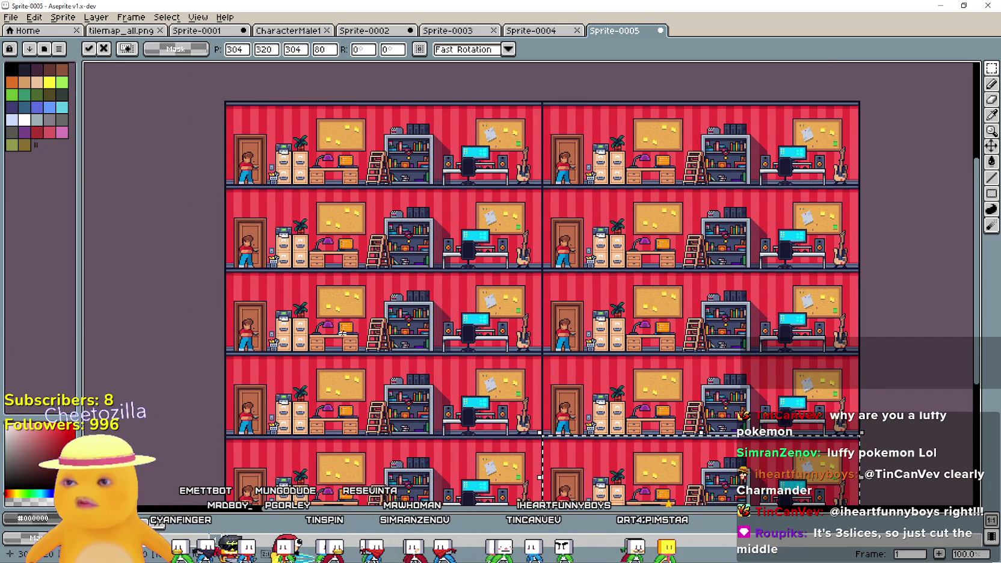
pyautogui.moveTo(415, 403); pyautogui.dragTo(394, 317)
pyautogui.press('Return')
pyautogui.moveTo(824, 247); pyautogui.dragTo(819, 296)
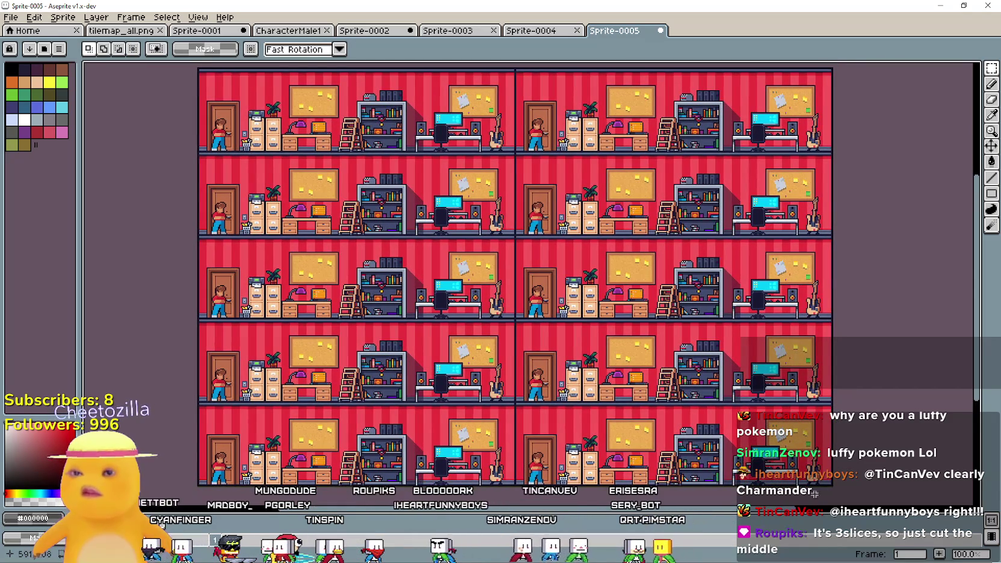
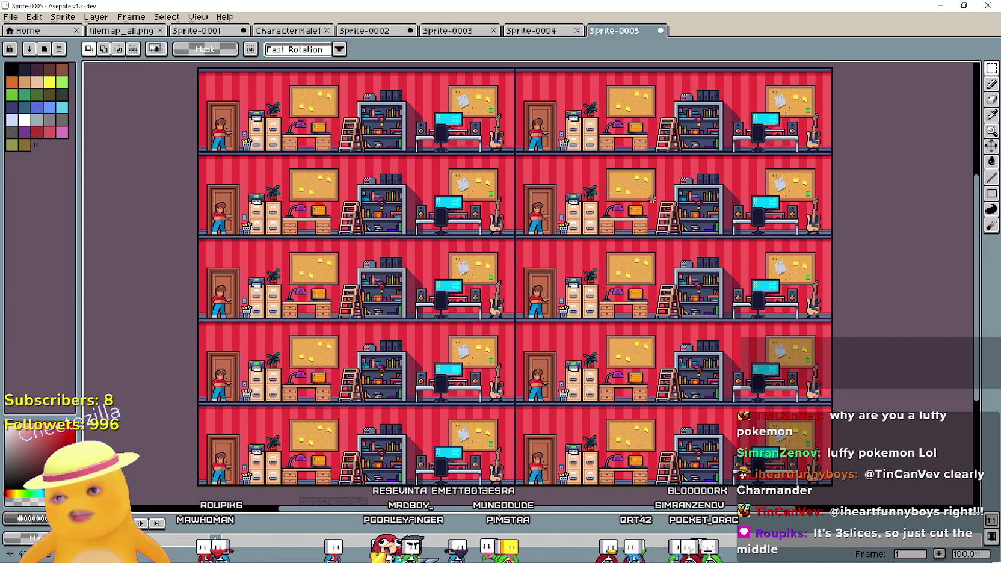
# - Delete everything in Sprite-0005, leaving a blank transparent canvas
pyautogui.moveTo(644, 237); pyautogui.dragTo(662, 239)
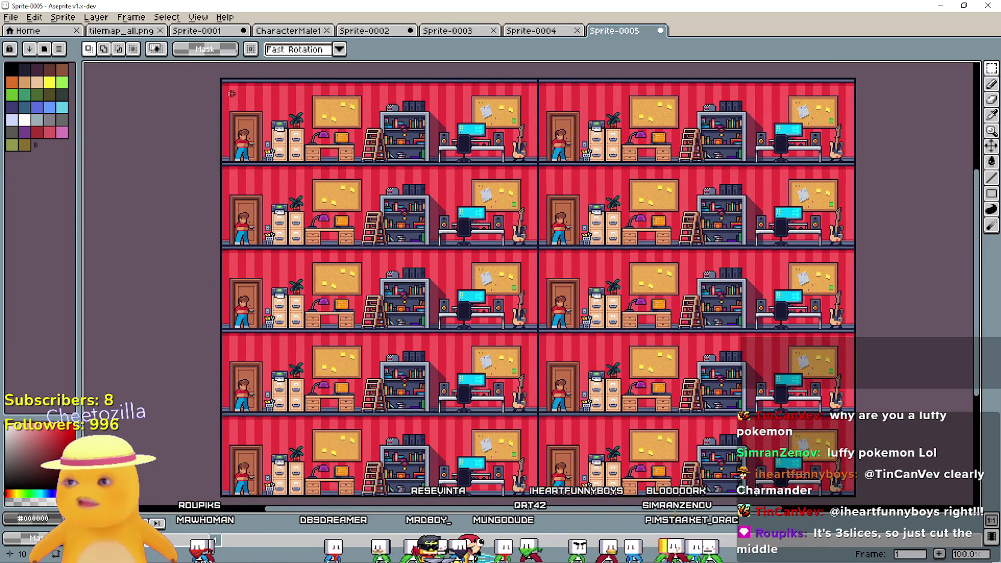
pyautogui.scroll(-2, 559, 322)
pyautogui.scroll(2, 678, 407)
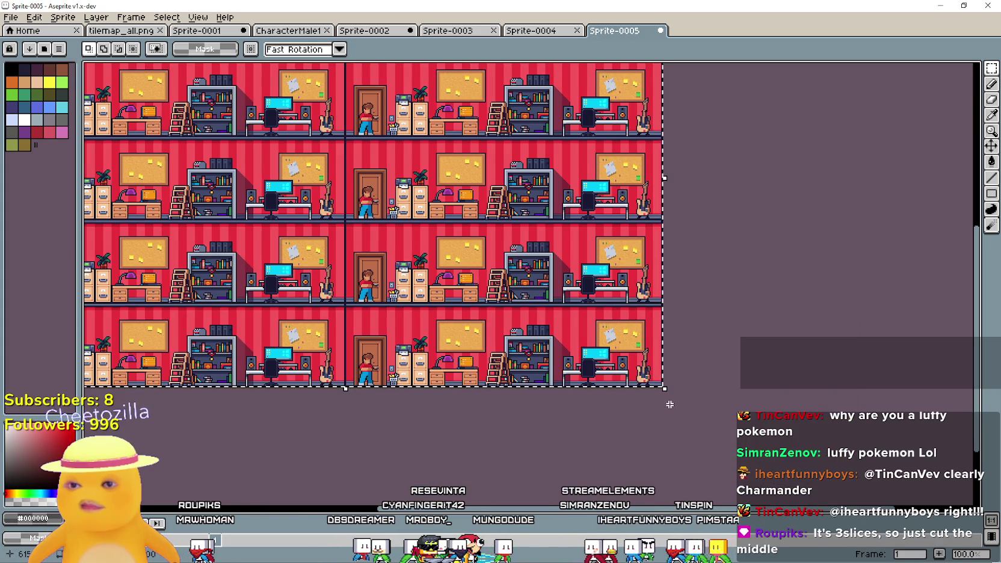
pyautogui.press('Delete')
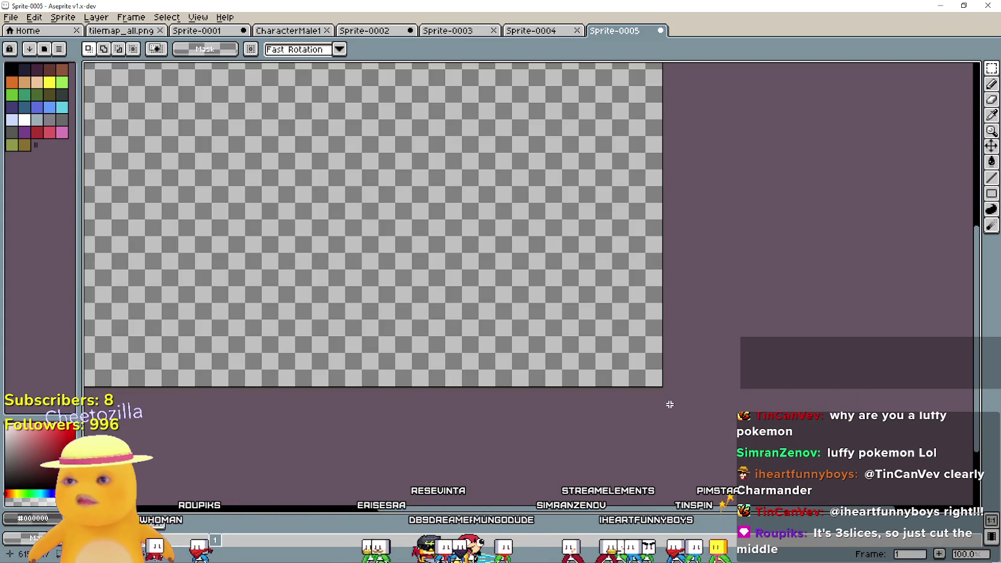
pyautogui.scroll(-1, 473, 326)
pyautogui.scroll(1, 474, 326)
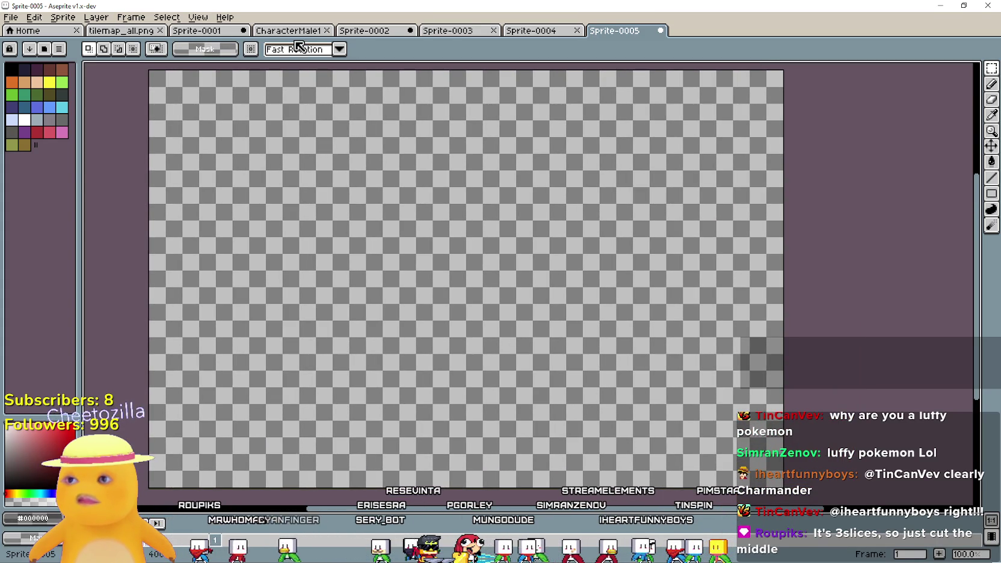
# - Close the Sprite-0004 and Sprite-0003 documents, check the other tabs, and return to Sprite-0005
pyautogui.click(576, 30)
pyautogui.click(493, 30)
pyautogui.click(376, 30)
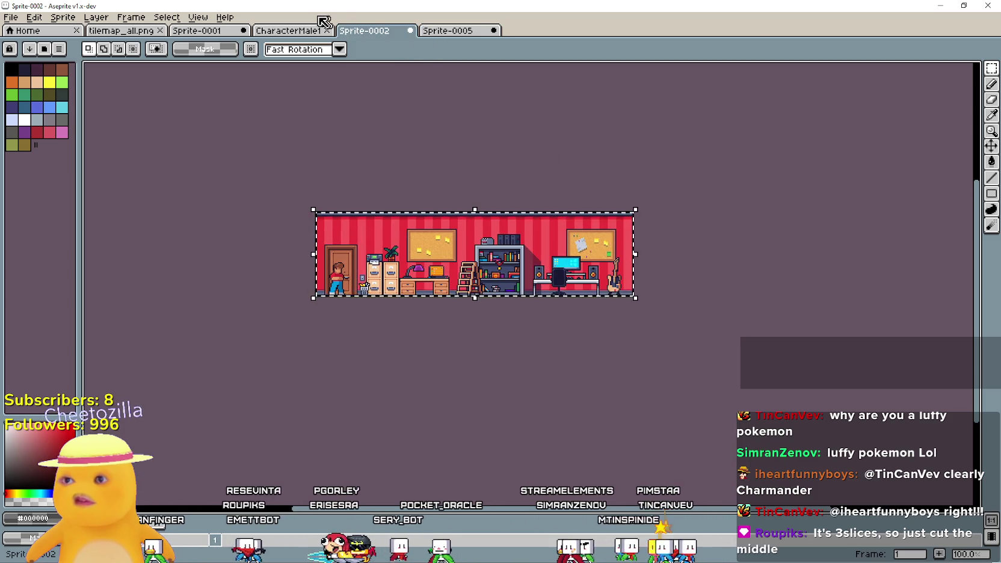
pyautogui.click(199, 32)
pyautogui.click(131, 31)
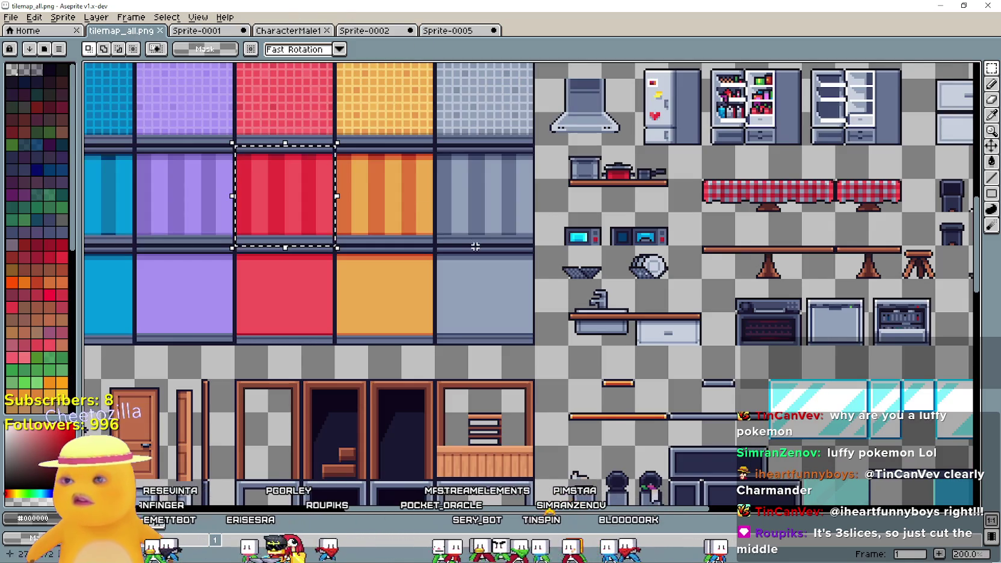
pyautogui.scroll(1, 335, 193)
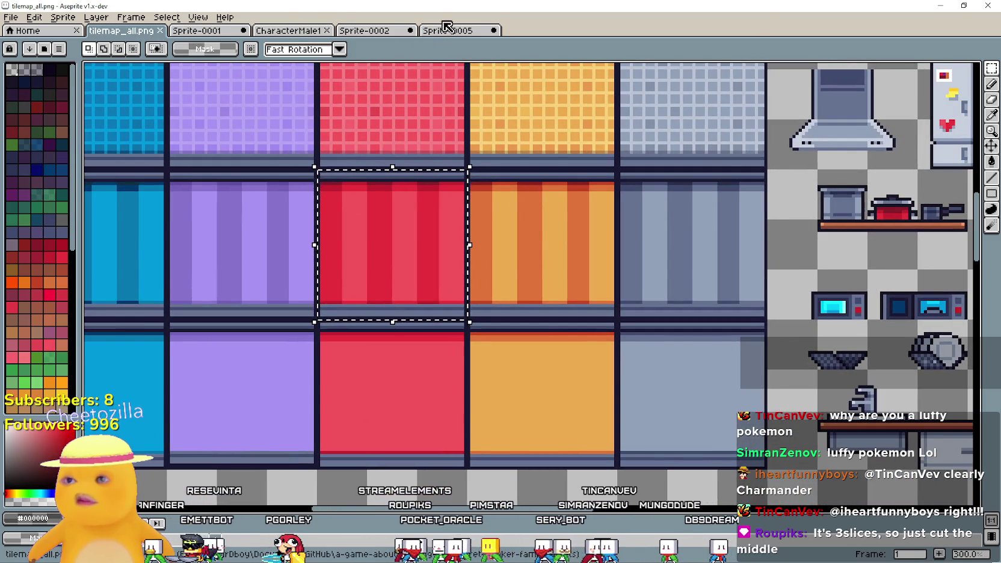
pyautogui.click(447, 31)
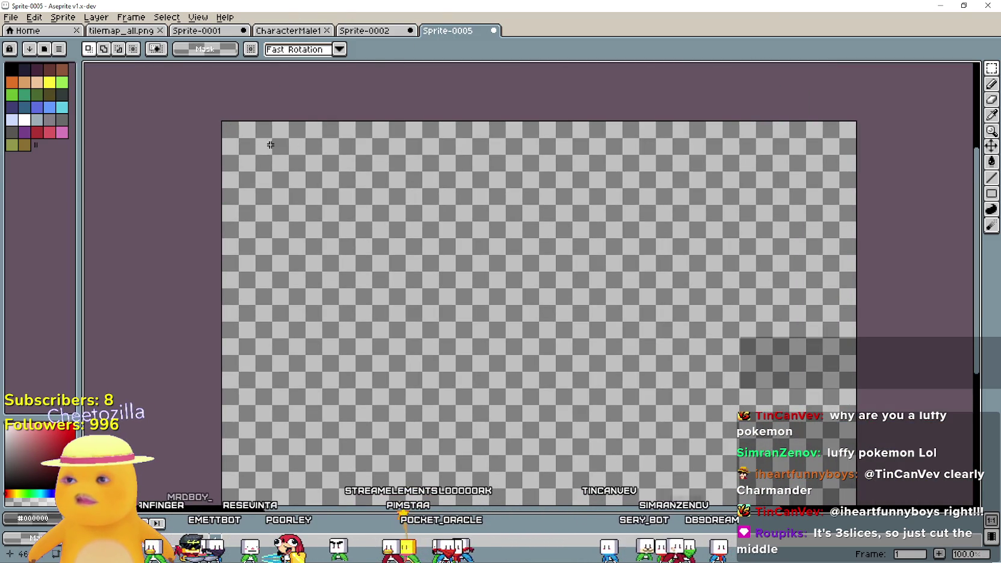
# - Paste the copied room tiles and undo back to a single room strip
pyautogui.hotkey('ctrl', 'y')
pyautogui.hotkey('ctrl', 'z')
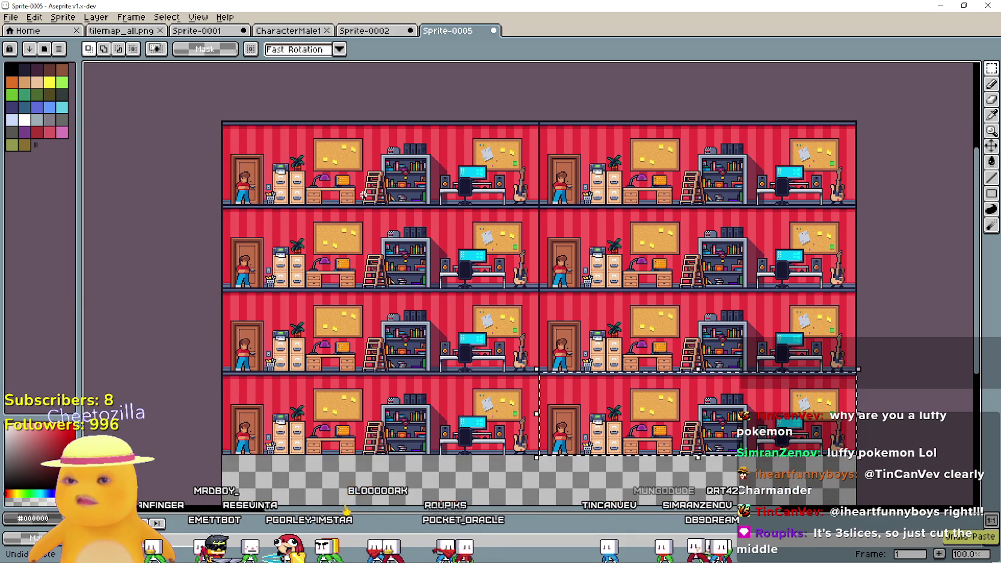
pyautogui.hotkey('ctrl', 'z')
pyautogui.hotkey('ctrl', 'z')
pyautogui.hotkey('ctrl', 'z')
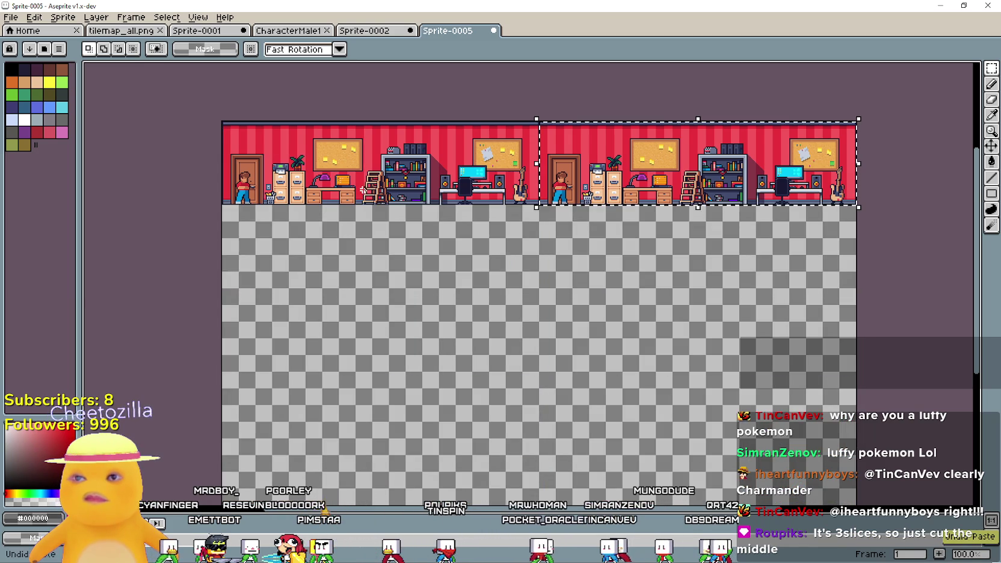
pyautogui.scroll(1, 466, 115)
pyautogui.hscroll(4, 505, 215)
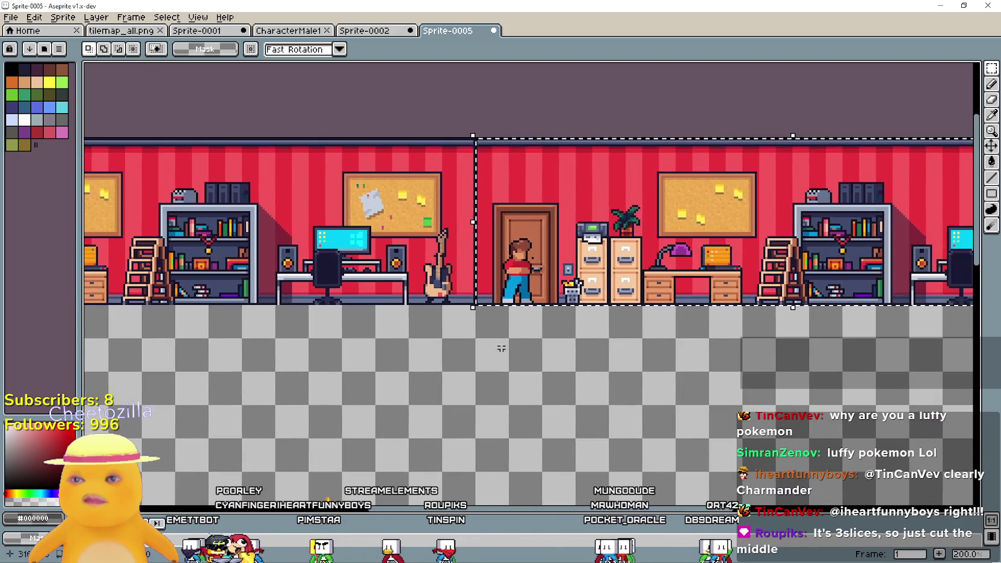
pyautogui.hotkey('ctrl', 'z')
# - Paste a wall piece, align it flush with the room, and drop it, with one undo and redo
pyautogui.hotkey('ctrl', 'v')
pyautogui.moveTo(208, 251)
pyautogui.mouseDown()
pyautogui.moveTo(547, 223)
pyautogui.moveTo(509, 223)
pyautogui.mouseUp()
pyautogui.scroll(2, 508, 222)
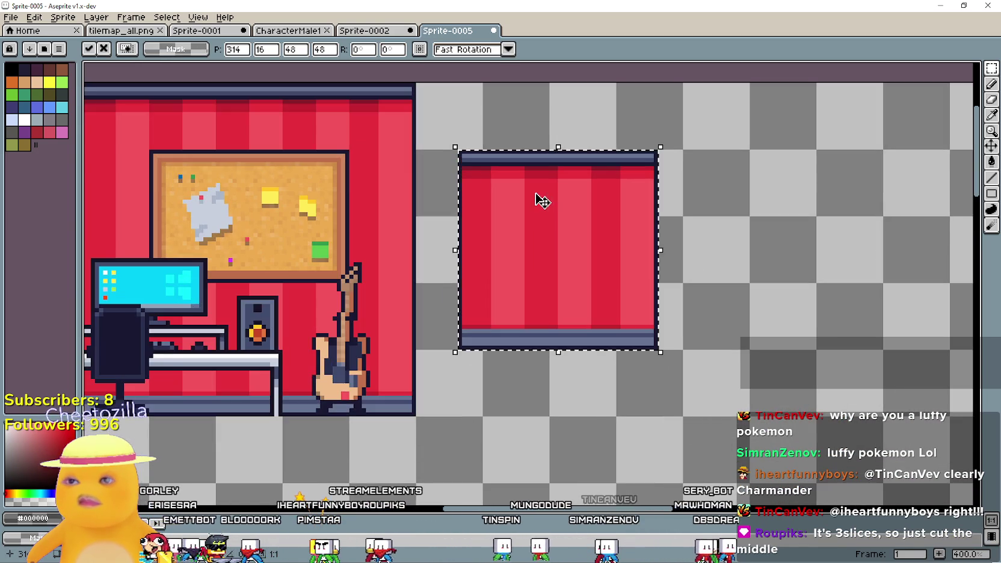
pyautogui.scroll(2, 508, 222)
pyautogui.hscroll(-2, 508, 223)
pyautogui.moveTo(515, 154); pyautogui.dragTo(509, 152)
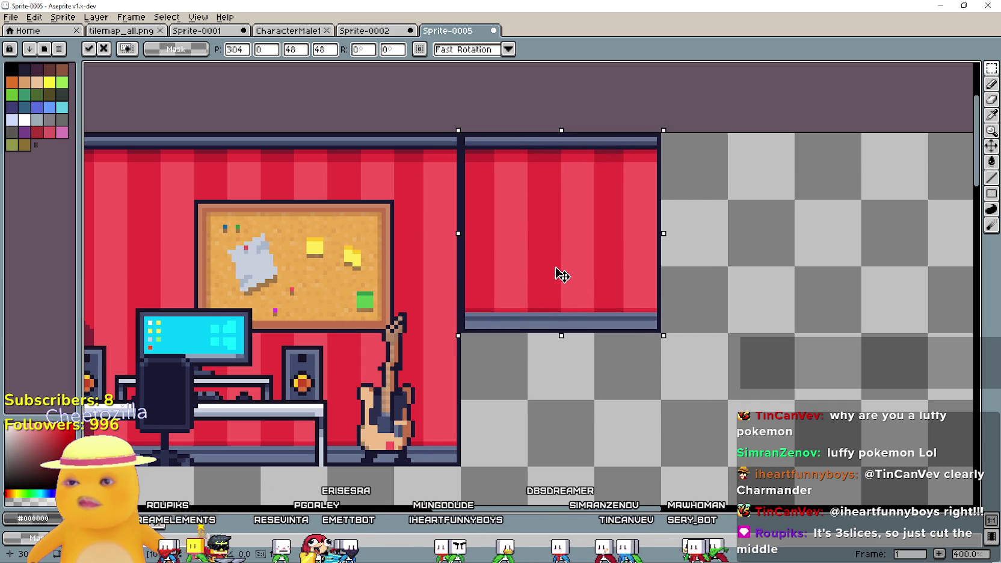
pyautogui.scroll(-1, 663, 389)
pyautogui.click(674, 396)
pyautogui.hotkey('ctrl', 'z')
pyautogui.hotkey('ctrl', 'z')
pyautogui.hotkey('ctrl', 'y')
pyautogui.hotkey('ctrl', 'y')
pyautogui.hotkey('ctrl', 'y')
pyautogui.hotkey('ctrl', 'y')
pyautogui.hotkey('ctrl', 'y')
# - Try a pasted room copy beside the original, undo it, and return to tilemap_all.png
pyautogui.scroll(-1, 649, 368)
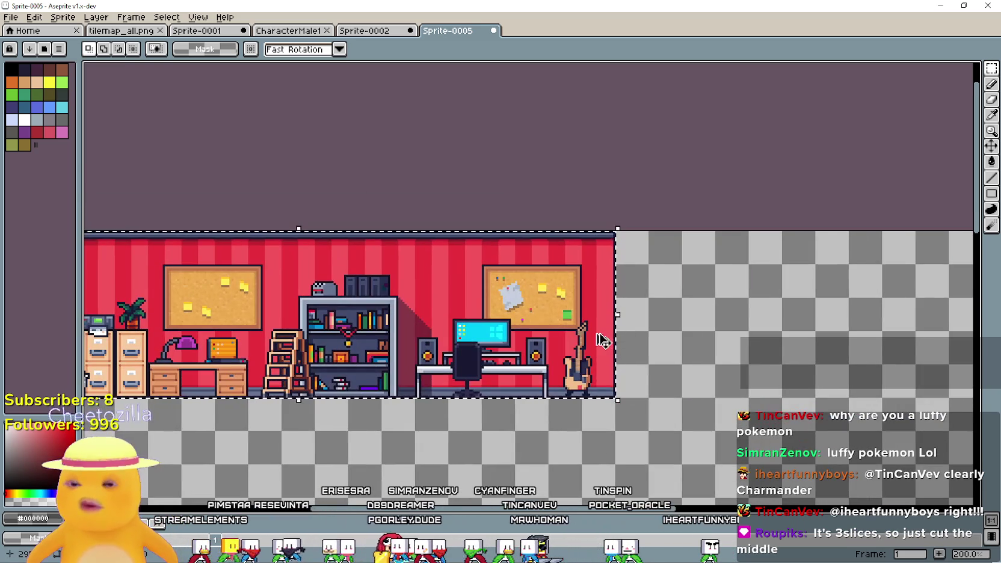
pyautogui.moveTo(603, 341)
pyautogui.mouseDown()
pyautogui.moveTo(890, 313)
pyautogui.moveTo(932, 290)
pyautogui.mouseUp()
pyautogui.hotkey('ctrl', 'z')
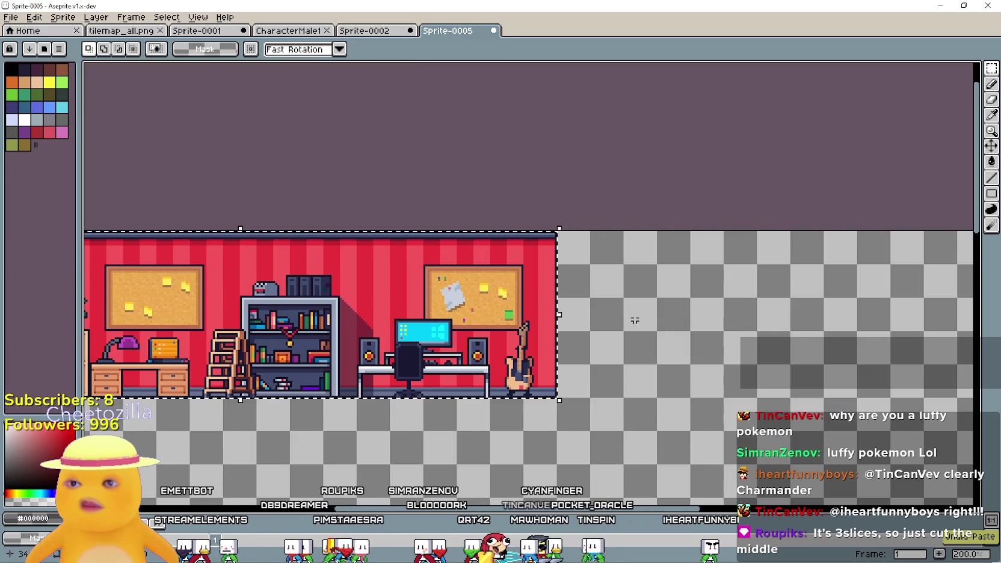
pyautogui.scroll(1, 627, 315)
pyautogui.hotkey('ctrl', 'z')
pyautogui.hotkey('ctrl', 'y')
pyautogui.hotkey('ctrl', 'y')
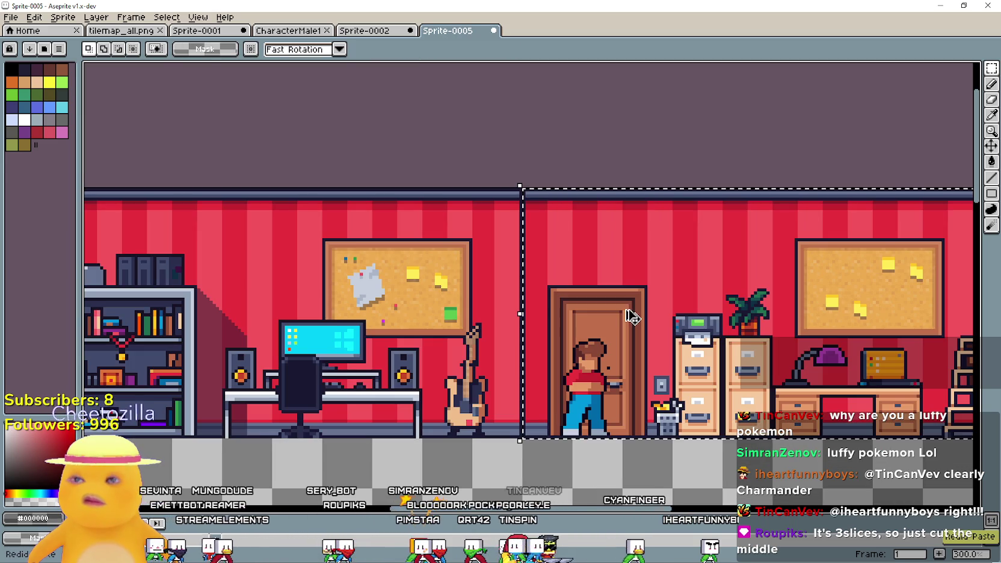
pyautogui.hotkey('ctrl', 'z')
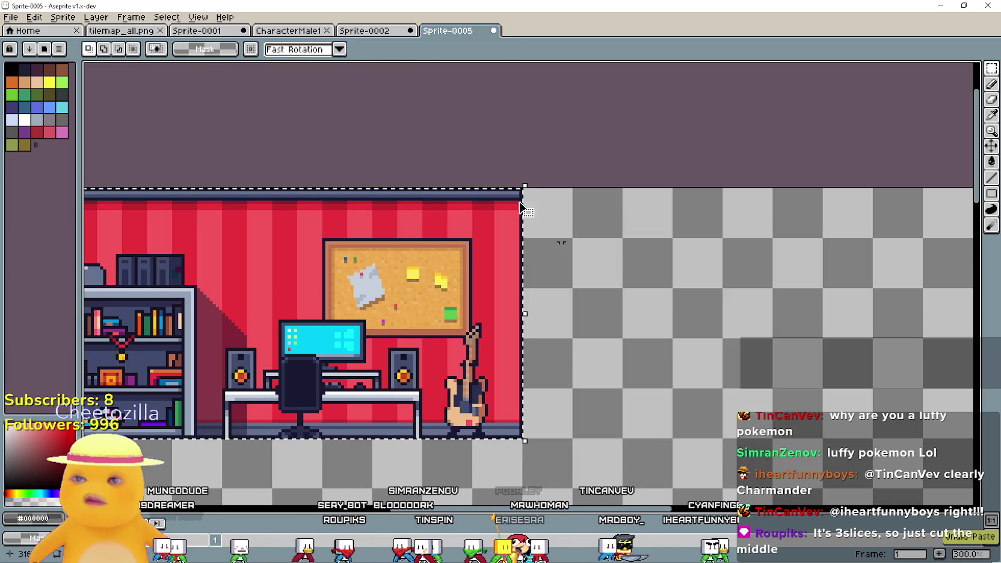
pyautogui.click(119, 35)
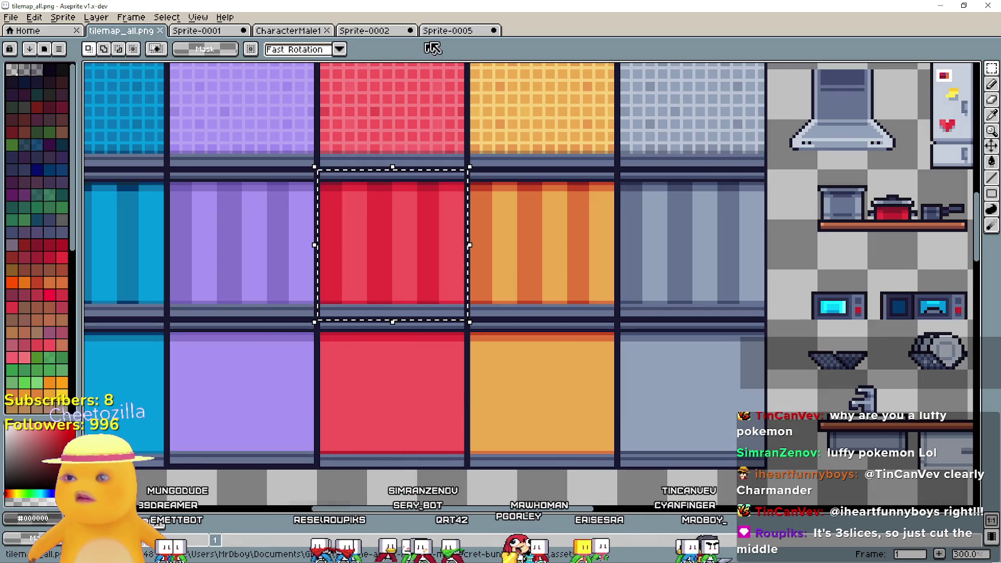
# - Paste the red wall piece into Sprite-0005 and commit it flush against the room's right end
pyautogui.click(464, 33)
pyautogui.hotkey('ctrl', 'v')
pyautogui.moveTo(150, 264)
pyautogui.mouseDown()
pyautogui.moveTo(630, 248)
pyautogui.moveTo(536, 223)
pyautogui.moveTo(538, 208)
pyautogui.mouseUp()
pyautogui.scroll(3, 630, 241)
pyautogui.press('Left')
pyautogui.scroll(-2, 536, 208)
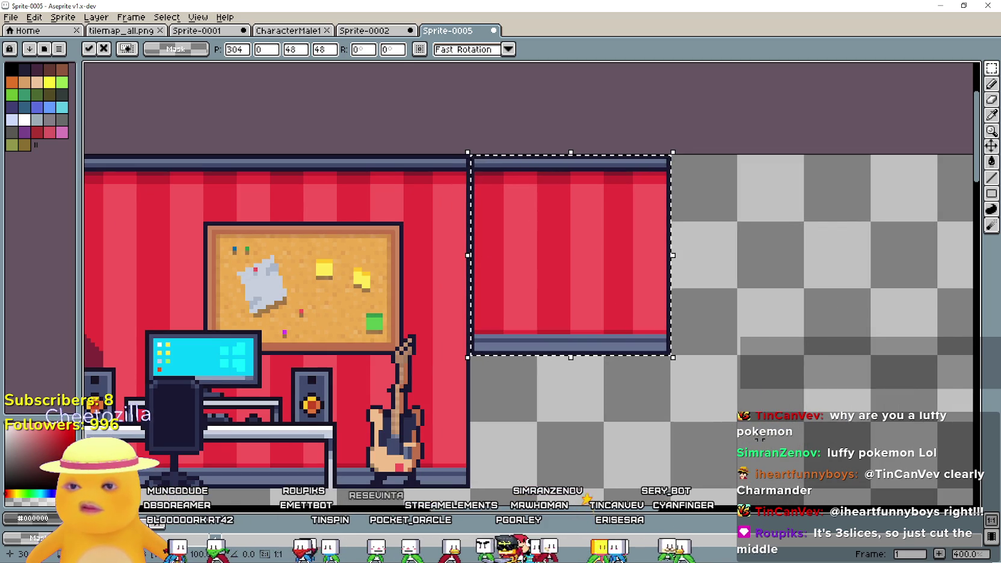
pyautogui.scroll(-1, 685, 388)
pyautogui.press('Return')
# - Select wall sections and stretch a thin red strip downward to fill the gap
pyautogui.scroll(1, 666, 355)
pyautogui.moveTo(632, 214)
pyautogui.mouseDown()
pyautogui.moveTo(440, 286)
pyautogui.moveTo(410, 319)
pyautogui.mouseUp()
pyautogui.moveTo(475, 275)
pyautogui.mouseDown()
pyautogui.moveTo(490, 402)
pyautogui.moveTo(477, 408)
pyautogui.mouseUp()
pyautogui.hotkey('ctrl', 'd')
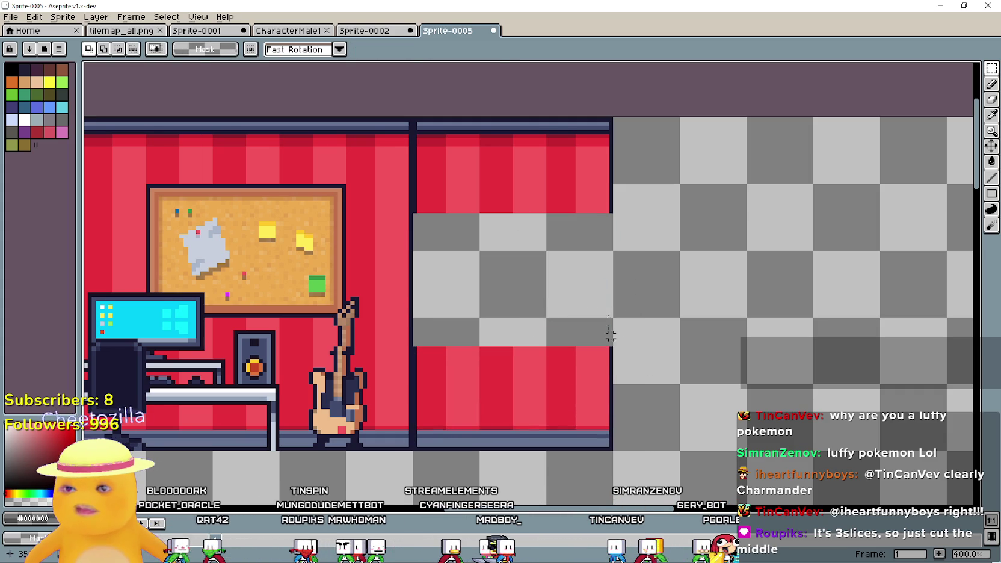
pyautogui.moveTo(608, 203)
pyautogui.mouseDown()
pyautogui.moveTo(420, 190)
pyautogui.moveTo(411, 214)
pyautogui.mouseUp()
pyautogui.moveTo(509, 219); pyautogui.dragTo(510, 350)
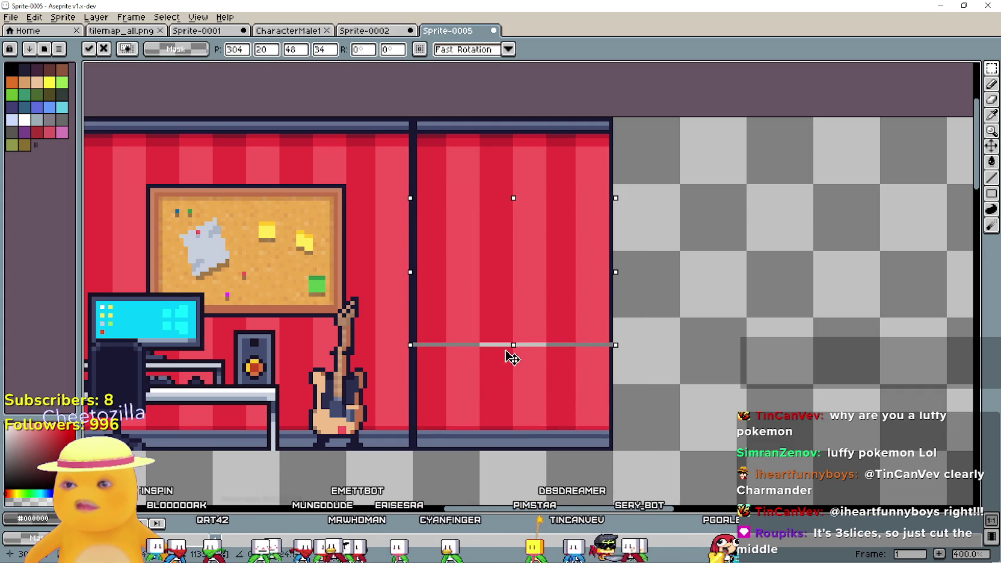
pyautogui.hotkey('ctrl', 'd')
# - Select a narrow strip along the new wall's right-hand side
pyautogui.moveTo(726, 339); pyautogui.dragTo(623, 336)
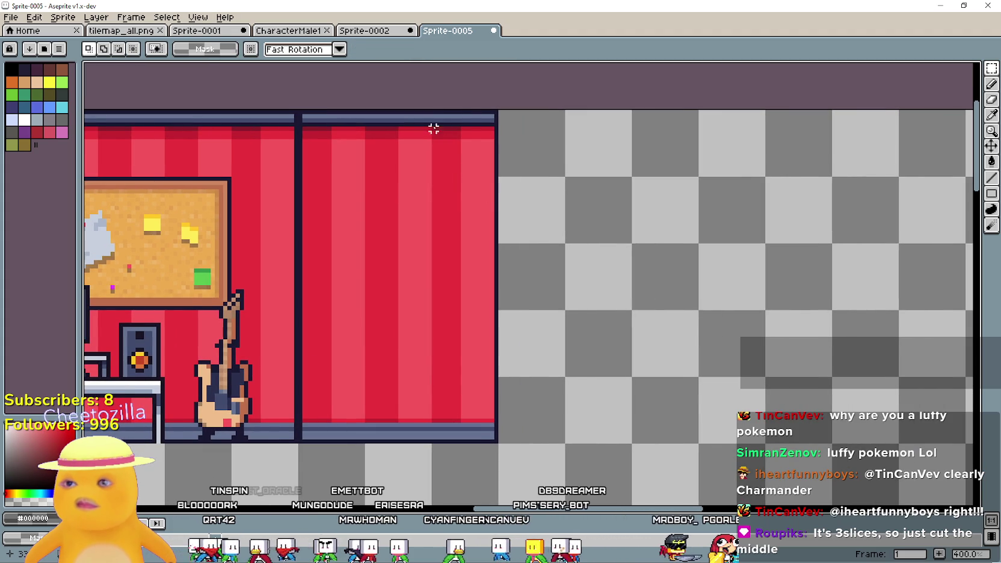
pyautogui.moveTo(429, 144); pyautogui.dragTo(505, 450)
pyautogui.hotkey('ctrl', 'd')
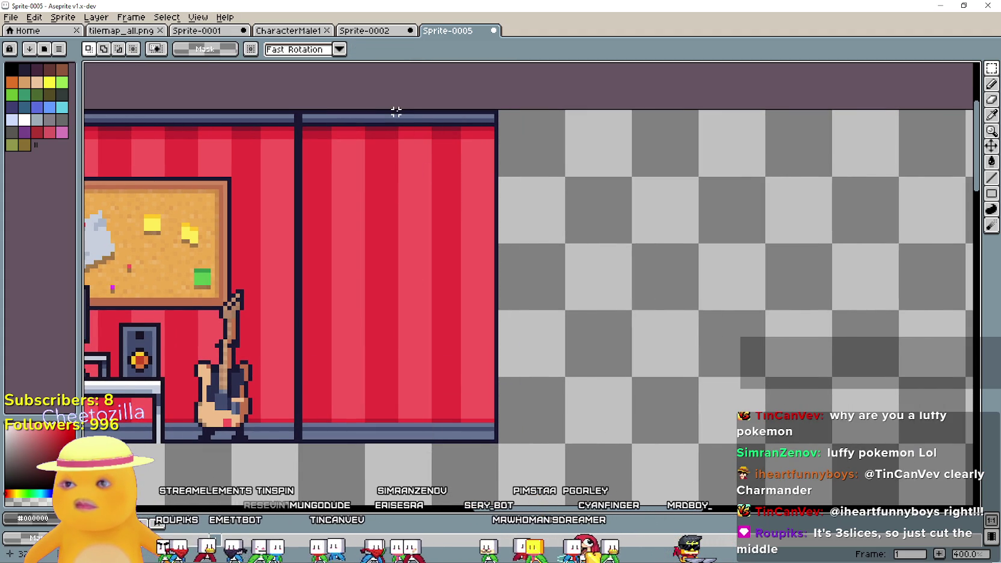
pyautogui.moveTo(400, 116)
pyautogui.mouseDown()
pyautogui.moveTo(485, 437)
pyautogui.moveTo(495, 441)
pyautogui.mouseUp()
pyautogui.scroll(-2, 440, 349)
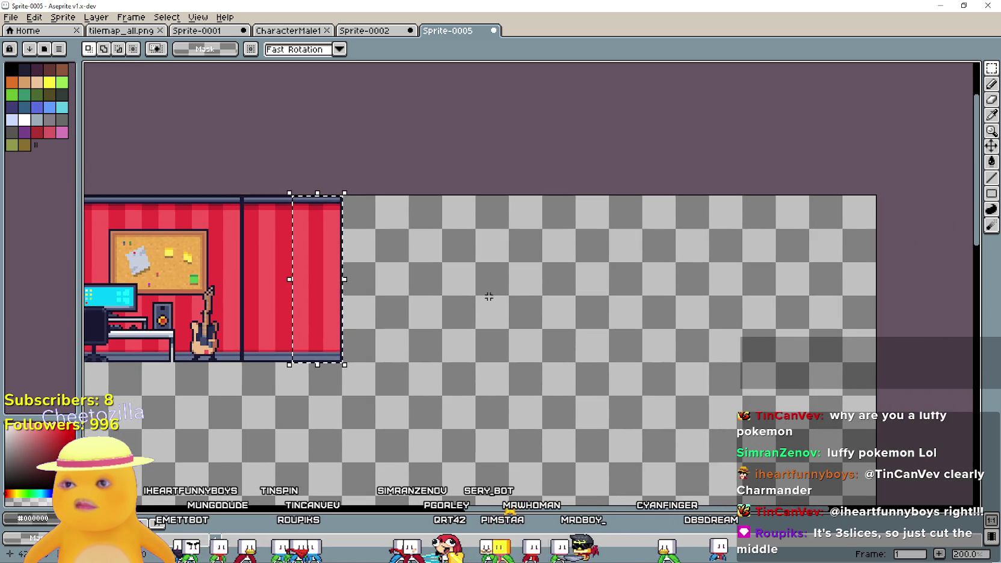
# - Move the red strip to the sprite's far right, nudge it one pixel, and drop it
pyautogui.moveTo(310, 271)
pyautogui.mouseDown()
pyautogui.moveTo(848, 304)
pyautogui.moveTo(831, 279)
pyautogui.mouseUp()
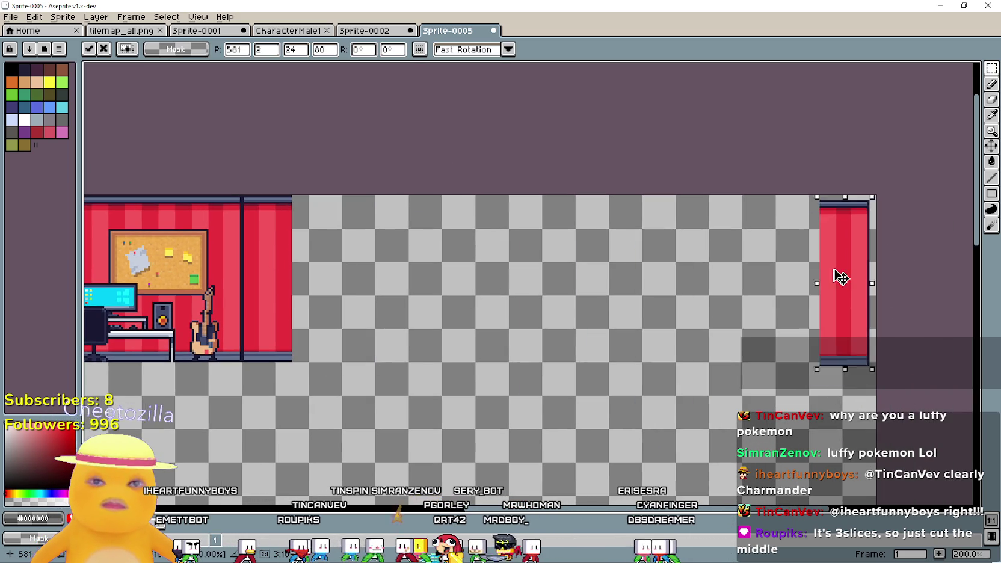
pyautogui.scroll(1, 849, 274)
pyautogui.scroll(4, 848, 274)
pyautogui.moveTo(681, 240); pyautogui.dragTo(686, 242)
pyautogui.scroll(-5, 686, 241)
pyautogui.scroll(2, 490, 296)
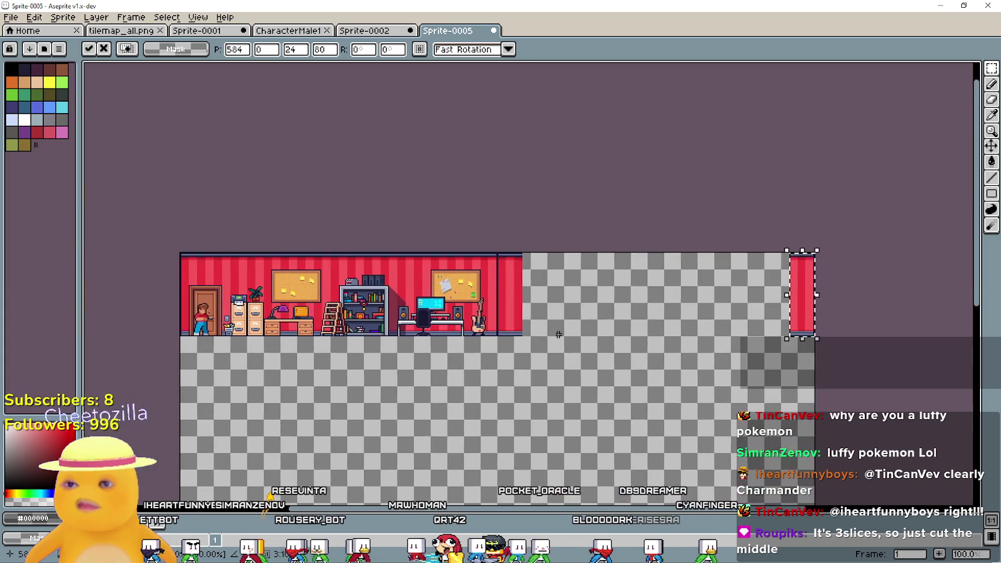
pyautogui.scroll(-2, 490, 296)
pyautogui.scroll(2, 462, 298)
pyautogui.moveTo(638, 310)
pyautogui.mouseDown()
pyautogui.moveTo(562, 301)
pyautogui.moveTo(420, 317)
pyautogui.mouseUp()
pyautogui.scroll(1, 485, 322)
pyautogui.click(579, 335)
# - Slide strip pieces leftward, lifting most of the strip with Ctrl+T, to extend the wall
pyautogui.moveTo(579, 335)
pyautogui.mouseDown()
pyautogui.moveTo(566, 387)
pyautogui.moveTo(657, 71)
pyautogui.mouseUp()
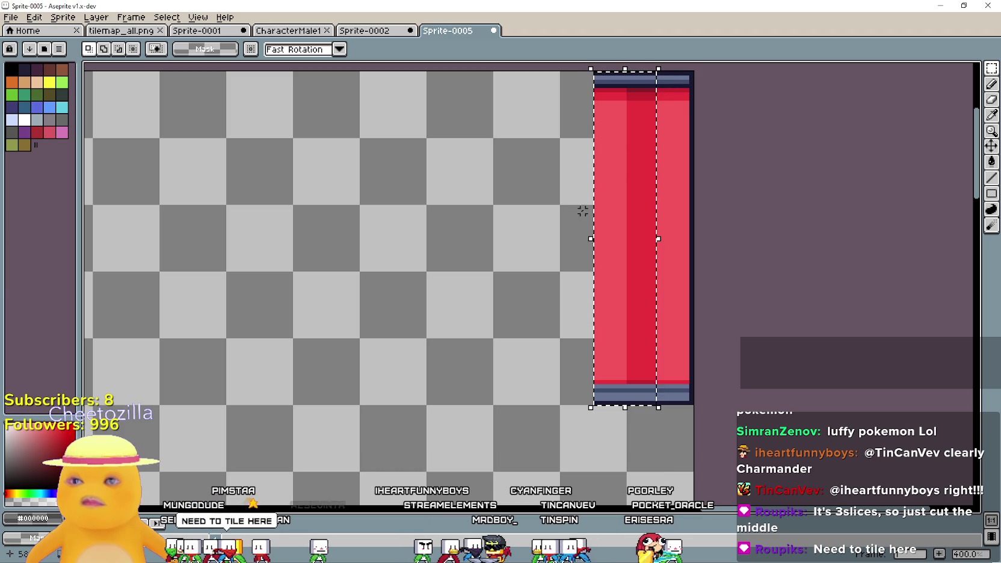
pyautogui.moveTo(623, 183)
pyautogui.mouseDown()
pyautogui.moveTo(507, 231)
pyautogui.moveTo(523, 184)
pyautogui.moveTo(660, 263)
pyautogui.moveTo(500, 264)
pyautogui.moveTo(510, 265)
pyautogui.moveTo(605, 253)
pyautogui.moveTo(424, 260)
pyautogui.moveTo(418, 251)
pyautogui.mouseUp()
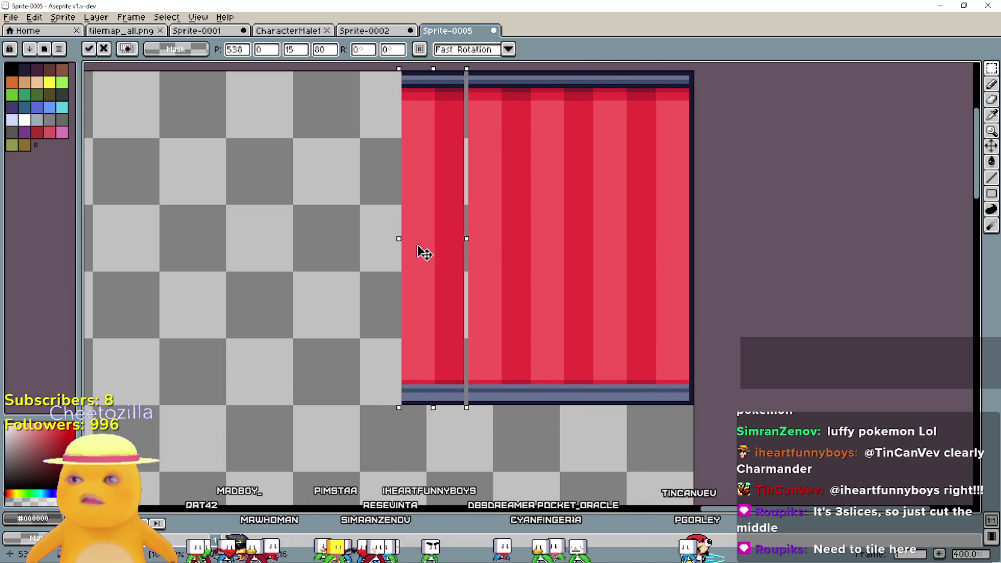
pyautogui.click(544, 143)
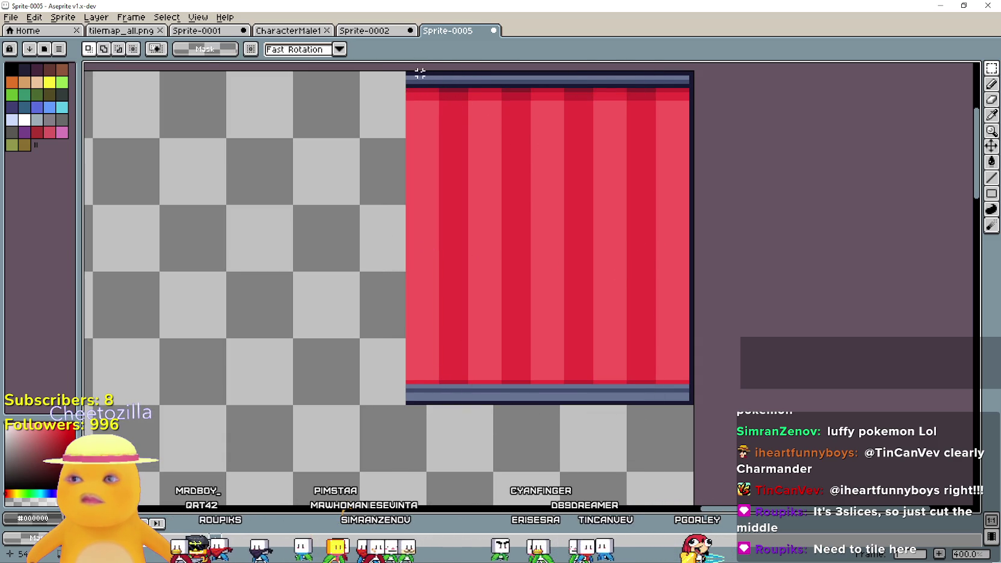
pyautogui.moveTo(407, 73)
pyautogui.mouseDown()
pyautogui.moveTo(548, 357)
pyautogui.moveTo(613, 395)
pyautogui.moveTo(657, 398)
pyautogui.moveTo(648, 395)
pyautogui.mouseUp()
pyautogui.hotkey('ctrl', 't')
pyautogui.moveTo(805, 350)
pyautogui.mouseDown()
pyautogui.moveTo(501, 369)
pyautogui.moveTo(554, 348)
pyautogui.moveTo(709, 325)
pyautogui.mouseUp()
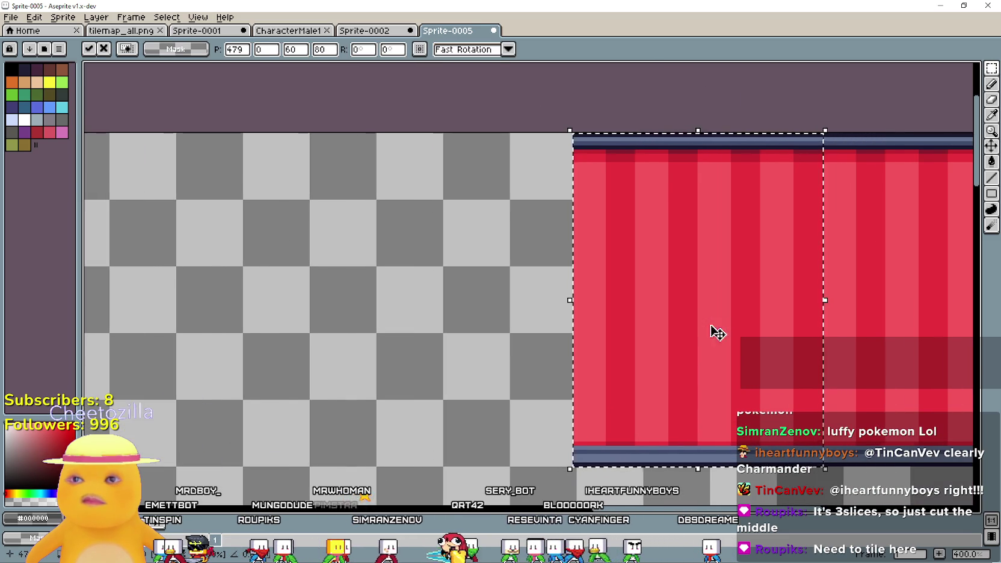
pyautogui.moveTo(650, 301)
pyautogui.mouseDown()
pyautogui.moveTo(309, 306)
pyautogui.moveTo(536, 291)
pyautogui.moveTo(576, 275)
pyautogui.moveTo(319, 286)
pyautogui.moveTo(407, 272)
pyautogui.mouseUp()
pyautogui.hscroll(-5, 421, 258)
pyautogui.press('Return')
pyautogui.moveTo(469, 246)
pyautogui.mouseDown()
pyautogui.moveTo(440, 248)
pyautogui.moveTo(409, 239)
pyautogui.moveTo(404, 226)
pyautogui.moveTo(356, 218)
pyautogui.moveTo(350, 247)
pyautogui.moveTo(328, 205)
pyautogui.moveTo(344, 227)
pyautogui.moveTo(340, 205)
pyautogui.mouseUp()
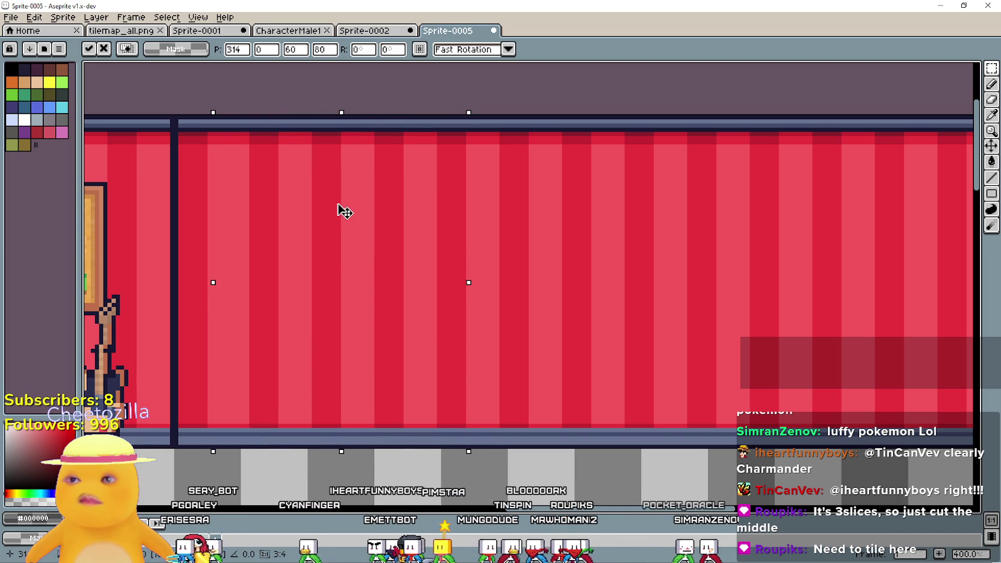
pyautogui.scroll(-2, 348, 214)
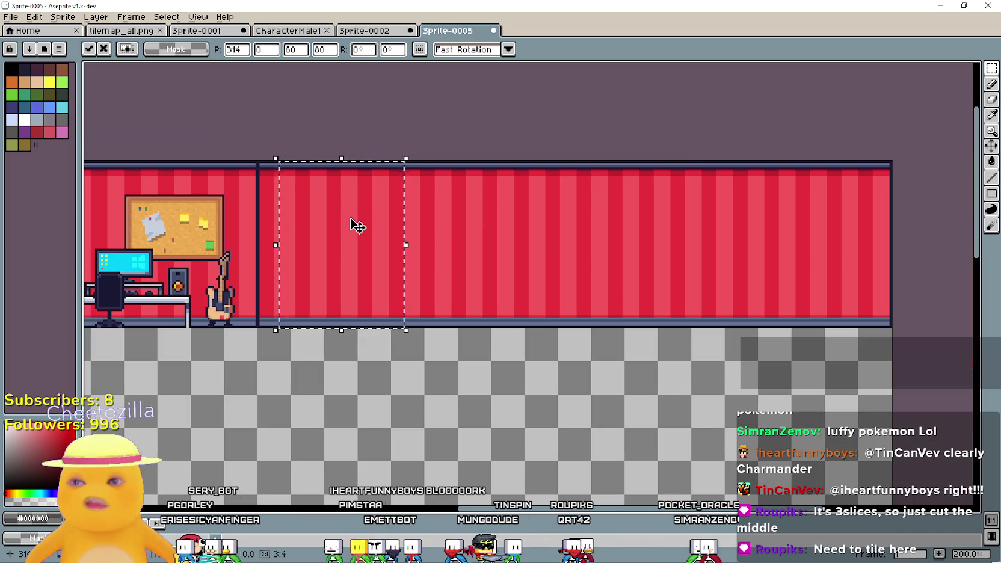
# - Position the floating red block over the checkerboard gap, nudge it down, then undo the paste
pyautogui.scroll(2, 357, 226)
pyautogui.moveTo(348, 264)
pyautogui.mouseDown()
pyautogui.moveTo(344, 371)
pyautogui.moveTo(347, 364)
pyautogui.mouseUp()
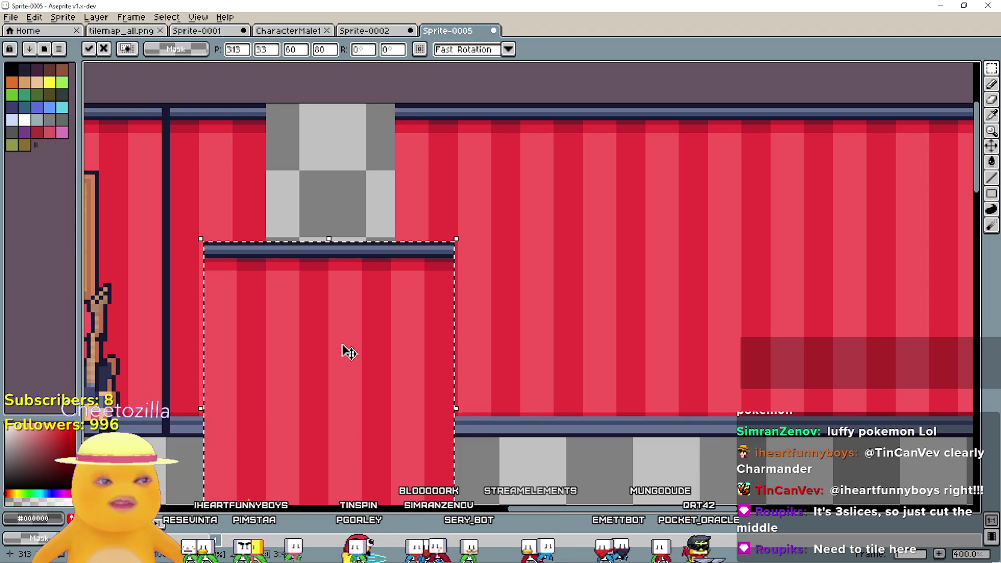
pyautogui.moveTo(343, 346)
pyautogui.mouseDown()
pyautogui.moveTo(650, 320)
pyautogui.moveTo(559, 329)
pyautogui.moveTo(709, 305)
pyautogui.mouseUp()
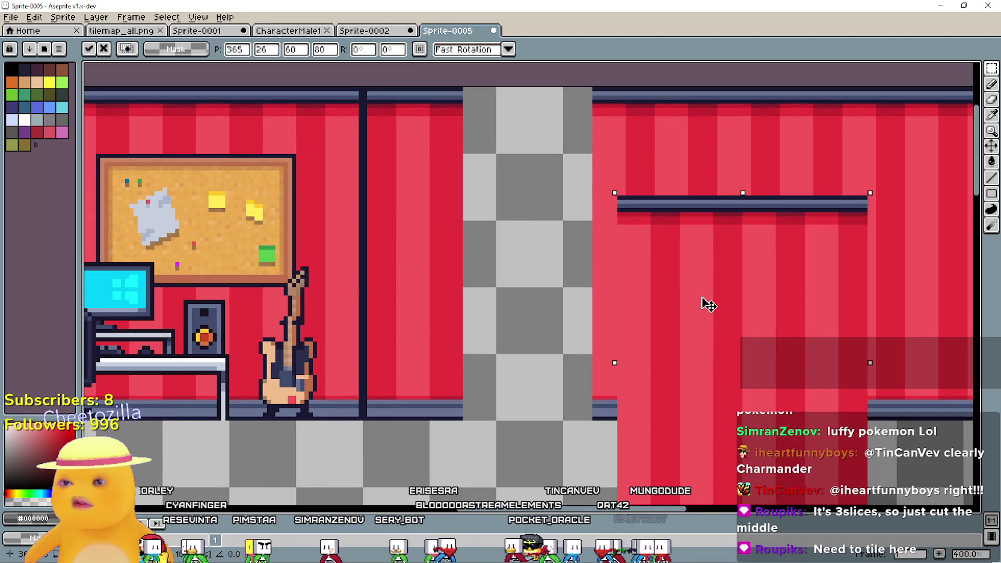
pyautogui.moveTo(708, 305)
pyautogui.mouseDown()
pyautogui.moveTo(541, 250)
pyautogui.moveTo(673, 192)
pyautogui.moveTo(561, 197)
pyautogui.moveTo(540, 206)
pyautogui.moveTo(511, 286)
pyautogui.moveTo(515, 319)
pyautogui.mouseUp()
pyautogui.press('Down')
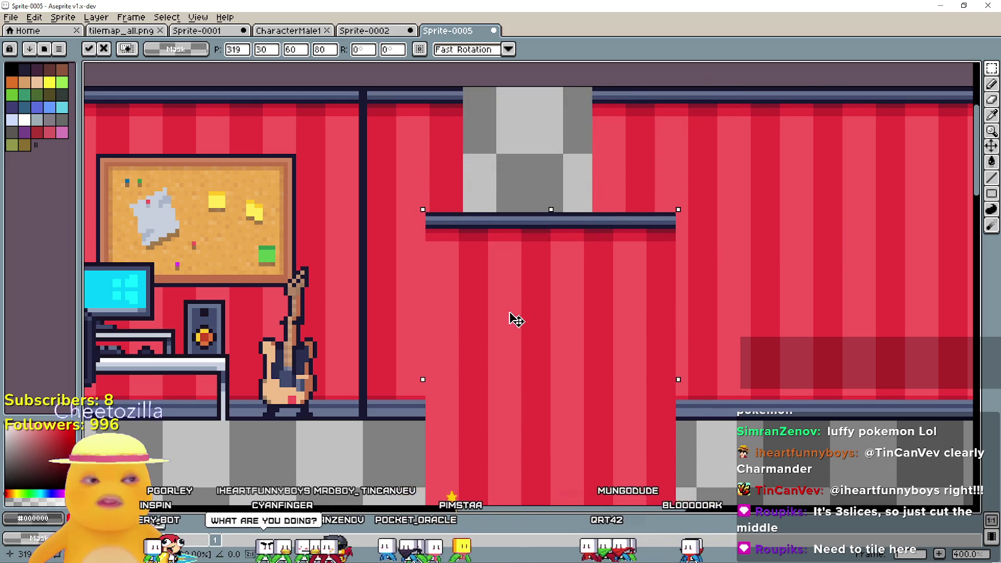
pyautogui.scroll(-3, 516, 319)
pyautogui.hotkey('ctrl', 'z')
pyautogui.hotkey('ctrl', 'z')
pyautogui.hotkey('ctrl', 'z')
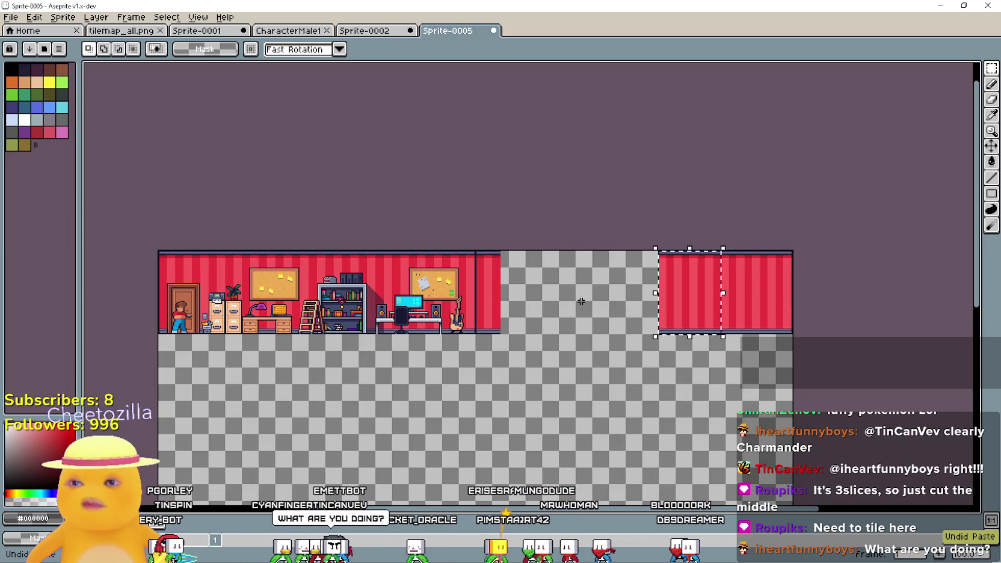
# - Undo the strip's earlier move and reselect the last wall strip
pyautogui.hotkey('ctrl', 'z')
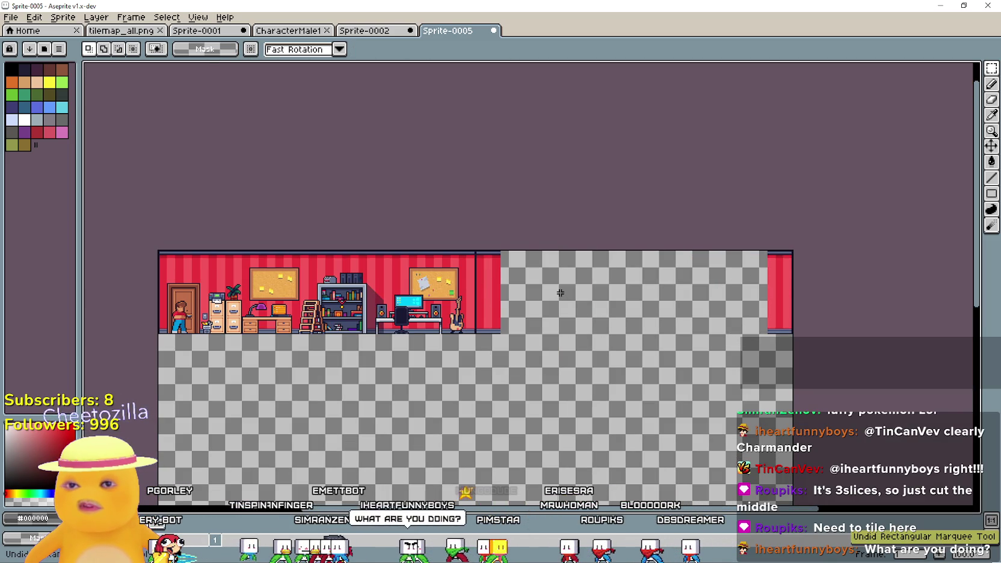
pyautogui.hotkey('ctrl', 'z')
pyautogui.scroll(2, 560, 293)
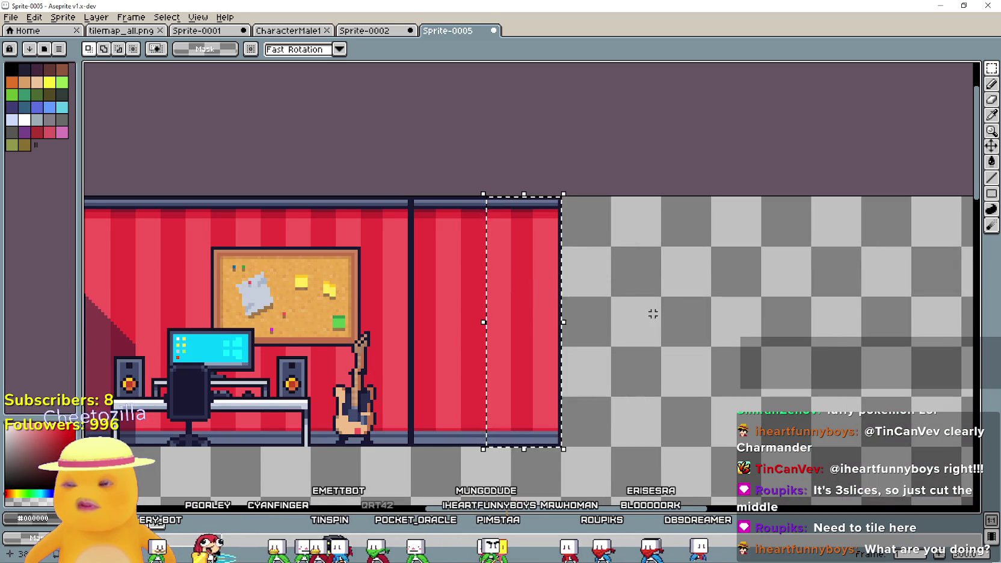
pyautogui.hotkey('ctrl', 'd')
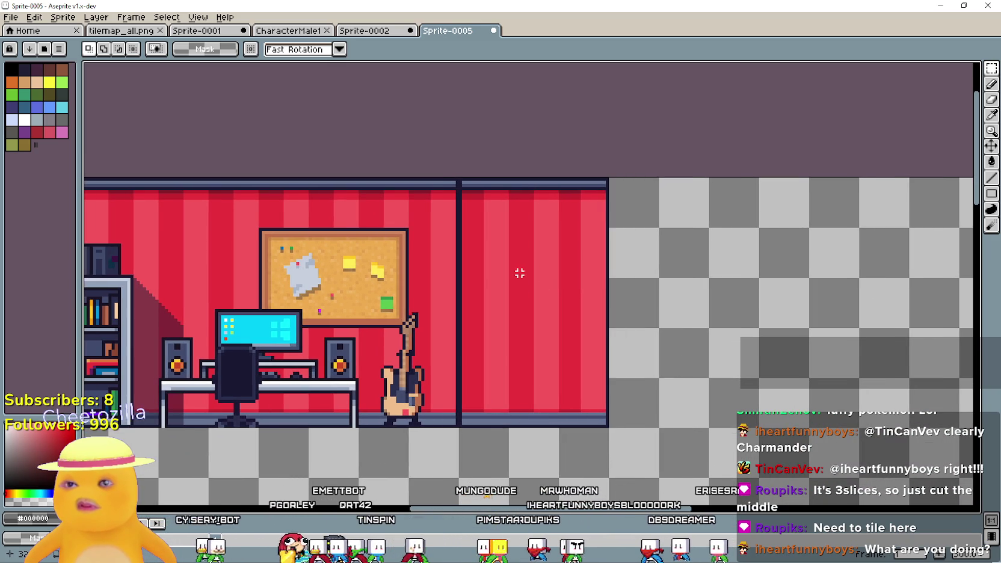
pyautogui.scroll(1, 531, 279)
pyautogui.moveTo(481, 226); pyautogui.dragTo(602, 373)
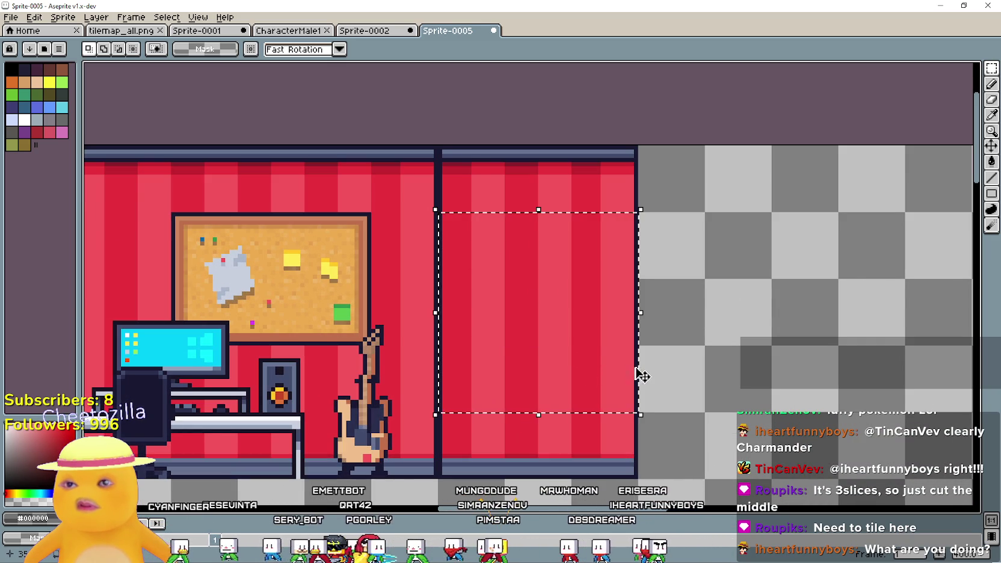
pyautogui.scroll(-1, 642, 376)
# - Look along the wall's right end and reselect the right wall section
pyautogui.moveTo(737, 357)
pyautogui.mouseDown()
pyautogui.moveTo(599, 319)
pyautogui.moveTo(872, 340)
pyautogui.mouseUp()
pyautogui.scroll(-1, 780, 330)
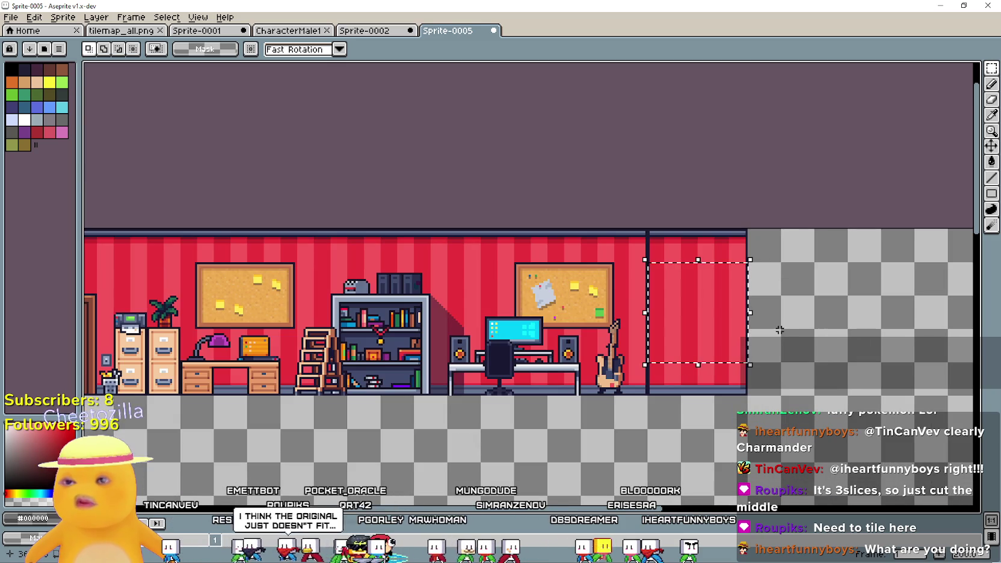
pyautogui.scroll(2, 687, 213)
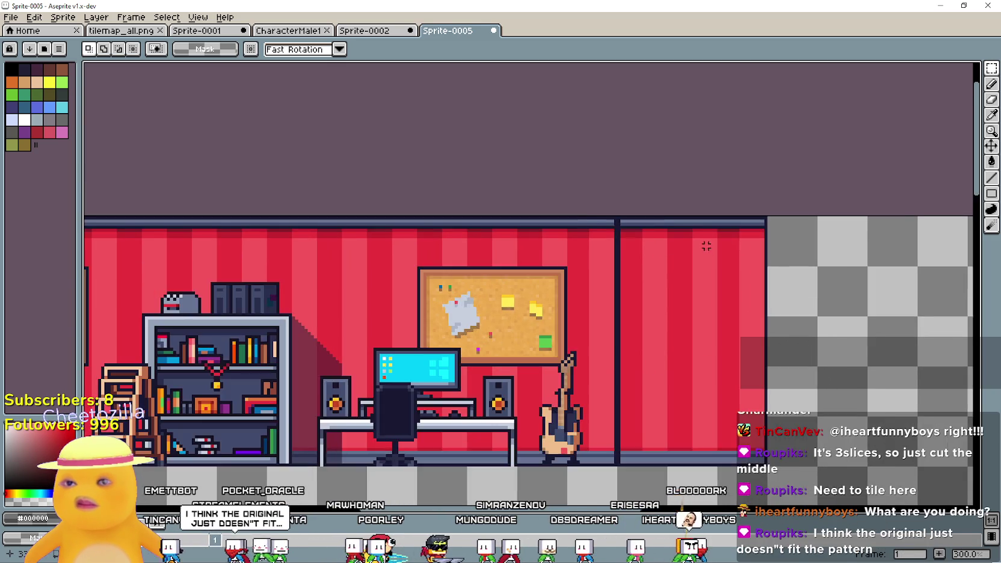
pyautogui.moveTo(695, 217); pyautogui.dragTo(725, 334)
pyautogui.scroll(-1, 750, 360)
pyautogui.moveTo(787, 503)
pyautogui.mouseDown()
pyautogui.moveTo(682, 304)
pyautogui.moveTo(682, 248)
pyautogui.mouseUp()
pyautogui.moveTo(714, 285)
pyautogui.mouseDown()
pyautogui.moveTo(706, 326)
pyautogui.moveTo(461, 273)
pyautogui.mouseUp()
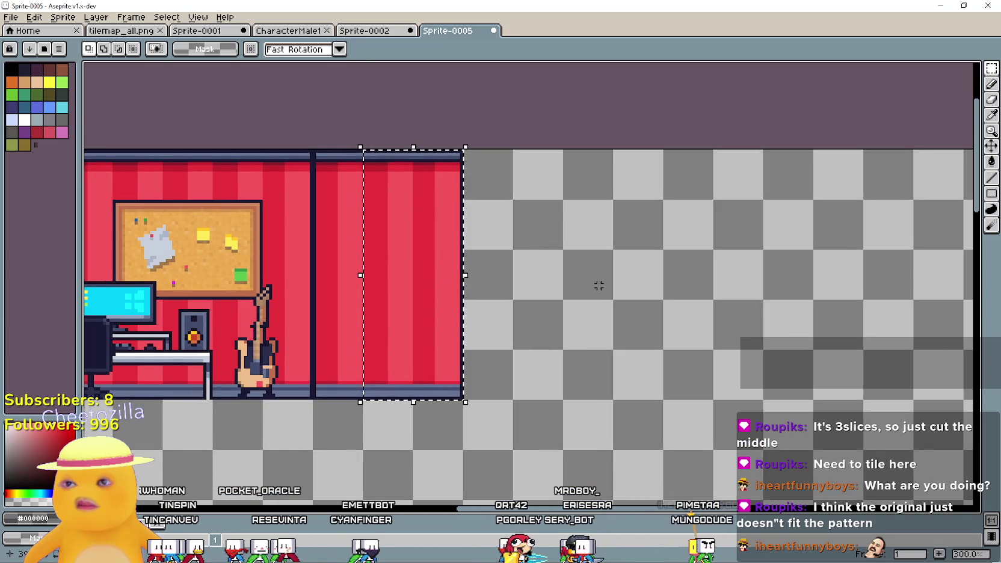
pyautogui.moveTo(627, 291)
pyautogui.mouseDown()
pyautogui.moveTo(516, 295)
pyautogui.moveTo(713, 297)
pyautogui.moveTo(592, 286)
pyautogui.moveTo(649, 283)
pyautogui.moveTo(971, 304)
pyautogui.mouseUp()
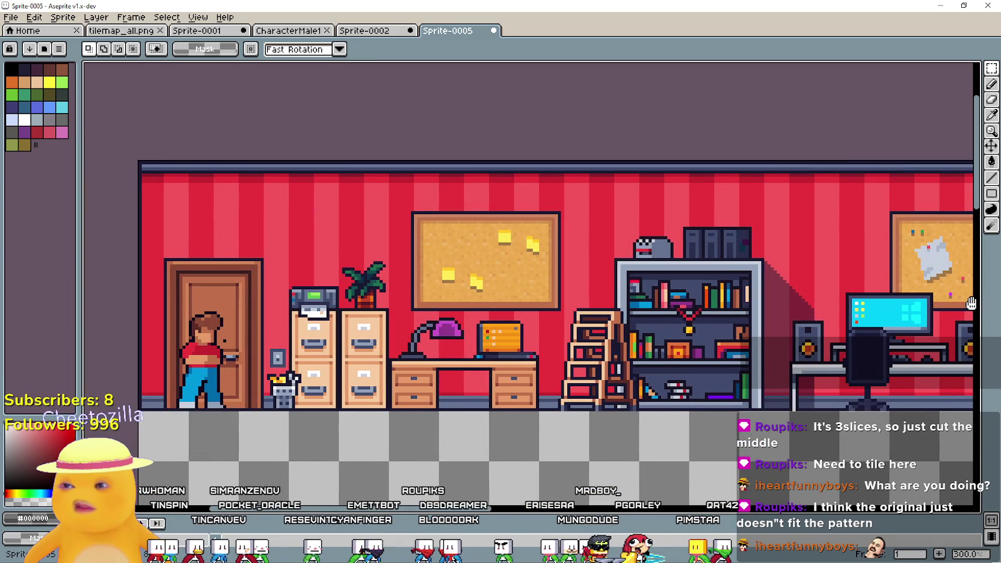
pyautogui.moveTo(972, 304)
pyautogui.mouseDown()
pyautogui.moveTo(438, 290)
pyautogui.moveTo(405, 293)
pyautogui.moveTo(971, 304)
pyautogui.moveTo(252, 323)
pyautogui.moveTo(91, 243)
pyautogui.mouseUp()
# - Move the selected red strip to the right and commit it
pyautogui.scroll(-2, 308, 257)
pyautogui.scroll(1, 201, 229)
pyautogui.moveTo(201, 229)
pyautogui.mouseDown()
pyautogui.moveTo(599, 272)
pyautogui.moveTo(746, 240)
pyautogui.mouseUp()
pyautogui.click(616, 265)
pyautogui.scroll(2, 719, 223)
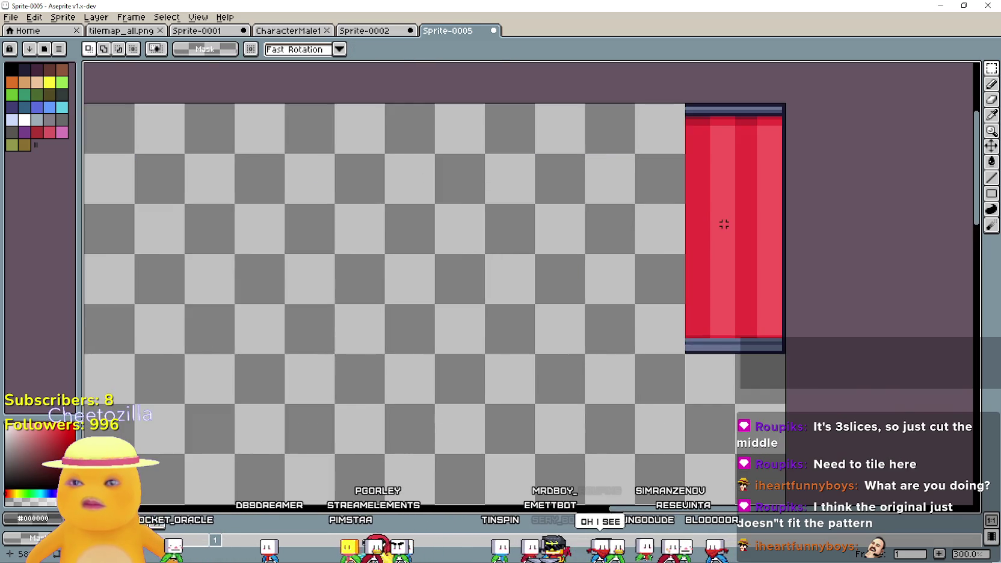
pyautogui.moveTo(696, 107); pyautogui.dragTo(708, 223)
pyautogui.scroll(1, 572, 279)
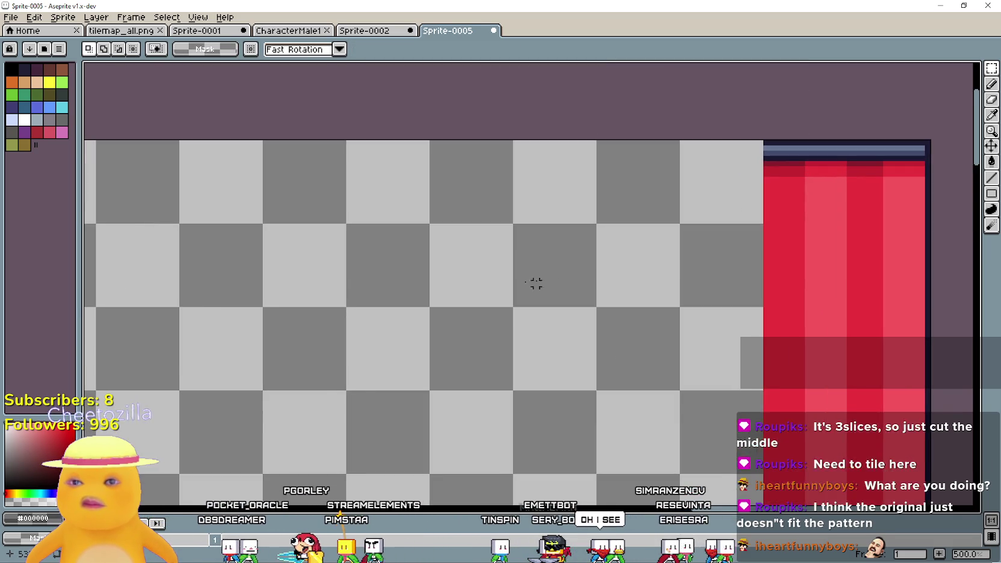
pyautogui.scroll(-1, 400, 279)
pyautogui.scroll(-1, 251, 282)
pyautogui.hscroll(5, 529, 257)
pyautogui.moveTo(281, 273)
pyautogui.mouseDown()
pyautogui.moveTo(971, 271)
pyautogui.moveTo(87, 274)
pyautogui.mouseUp()
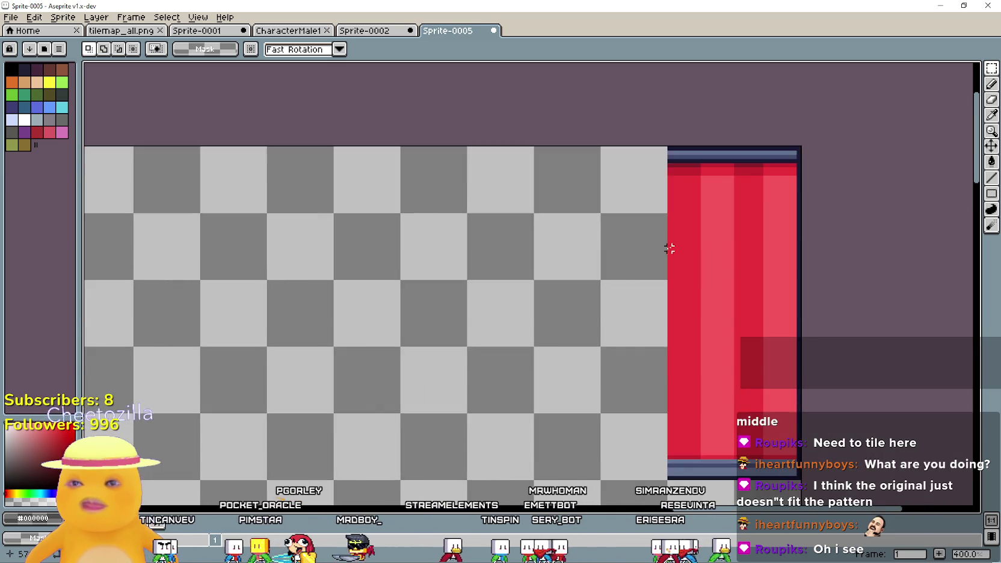
# - Try marquee selections on small patches of the wall stripes
pyautogui.scroll(4, 705, 210)
pyautogui.moveTo(722, 175); pyautogui.dragTo(776, 238)
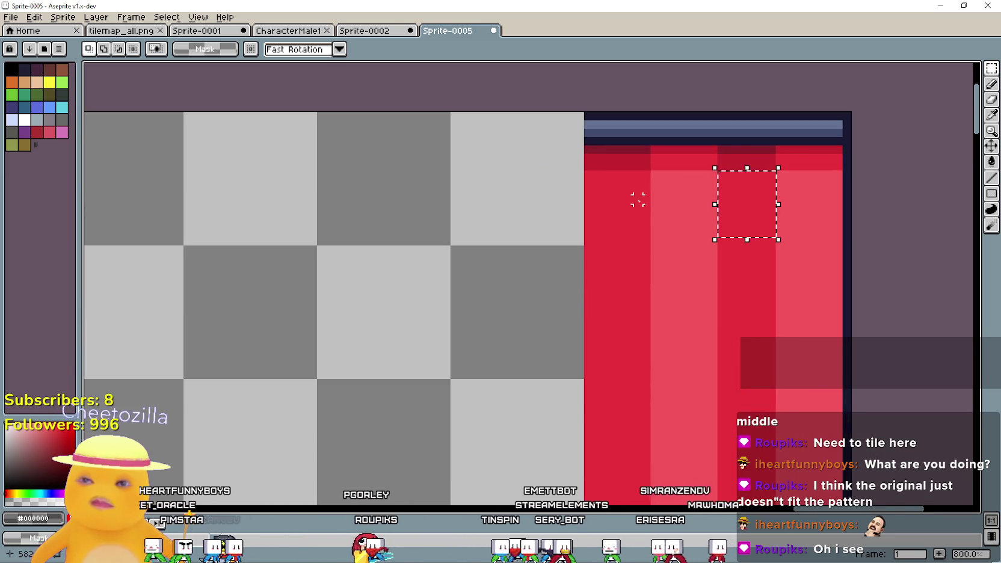
pyautogui.moveTo(588, 174); pyautogui.dragTo(645, 248)
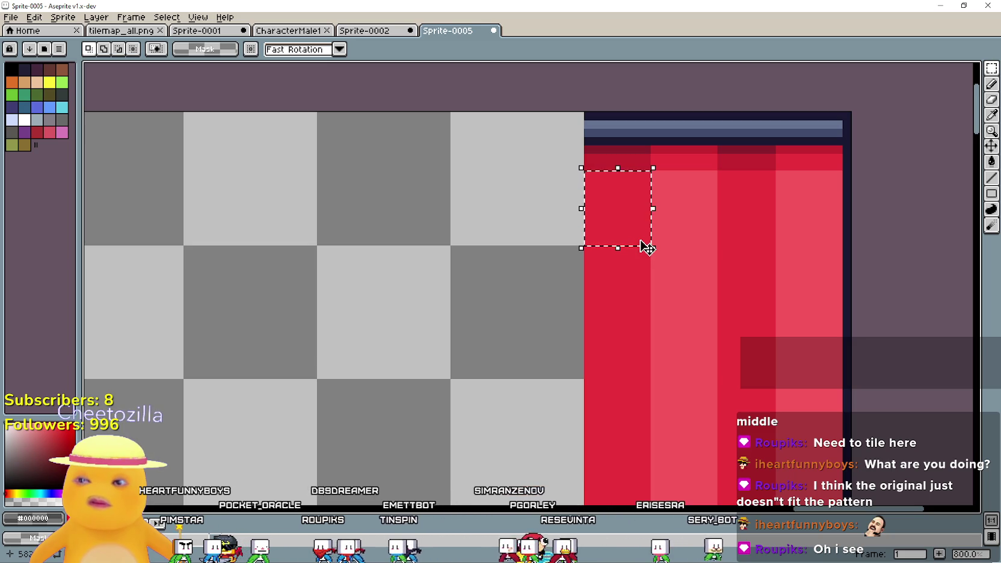
pyautogui.scroll(-4, 647, 246)
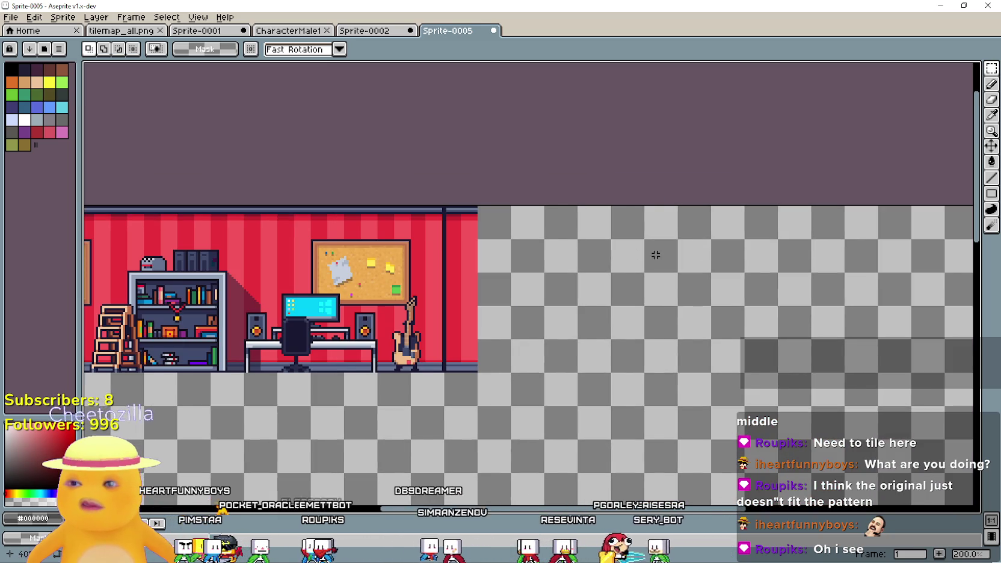
pyautogui.scroll(3, 733, 259)
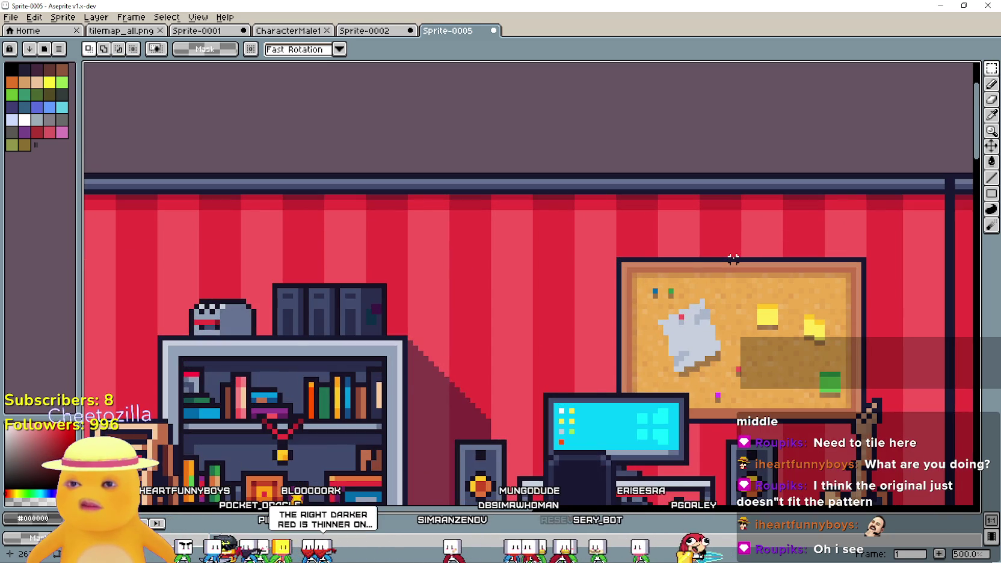
pyautogui.scroll(-3, 733, 259)
pyautogui.scroll(-1, 737, 255)
pyautogui.scroll(5, 532, 264)
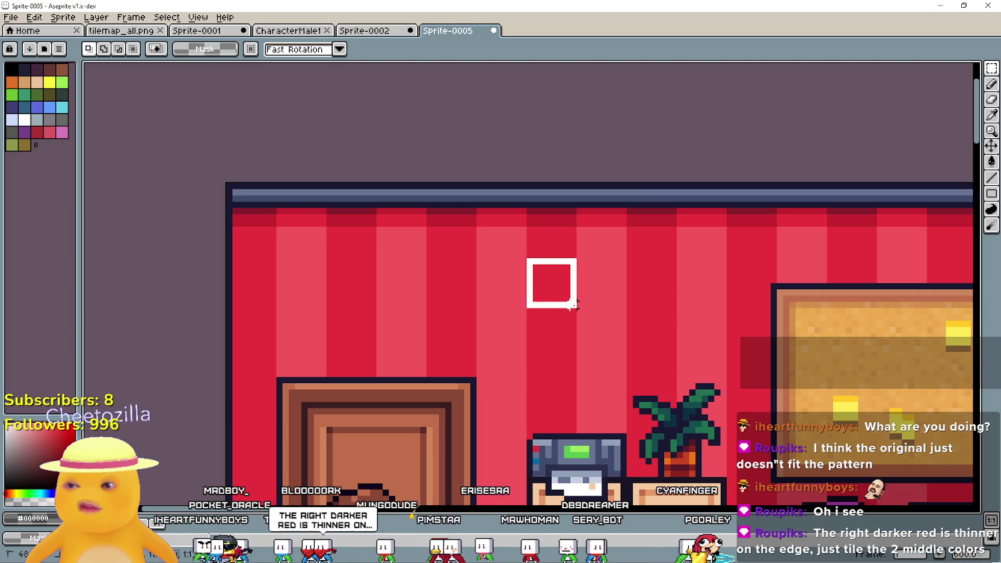
pyautogui.moveTo(572, 303); pyautogui.dragTo(573, 305)
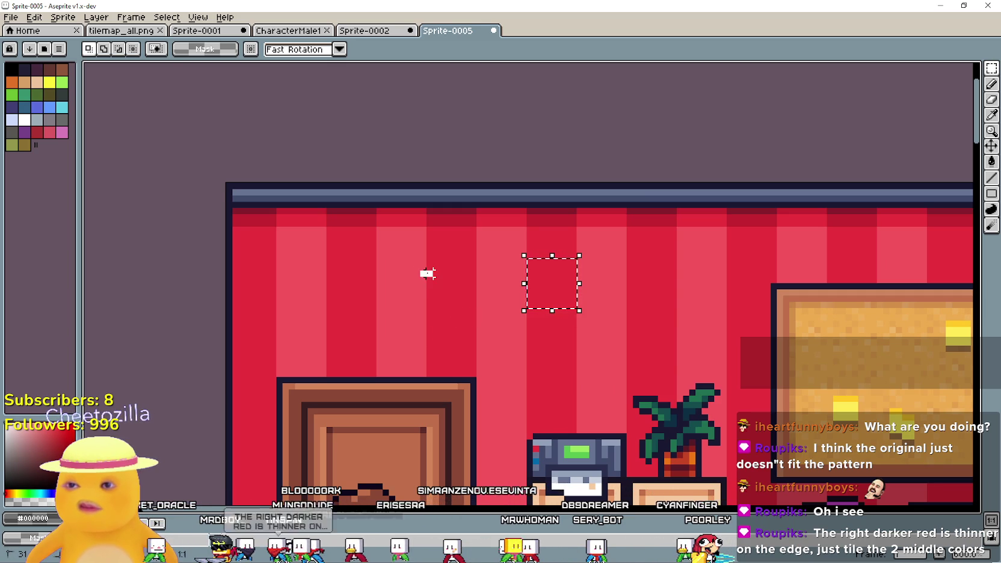
pyautogui.moveTo(454, 311); pyautogui.dragTo(476, 323)
pyautogui.moveTo(236, 255); pyautogui.dragTo(278, 304)
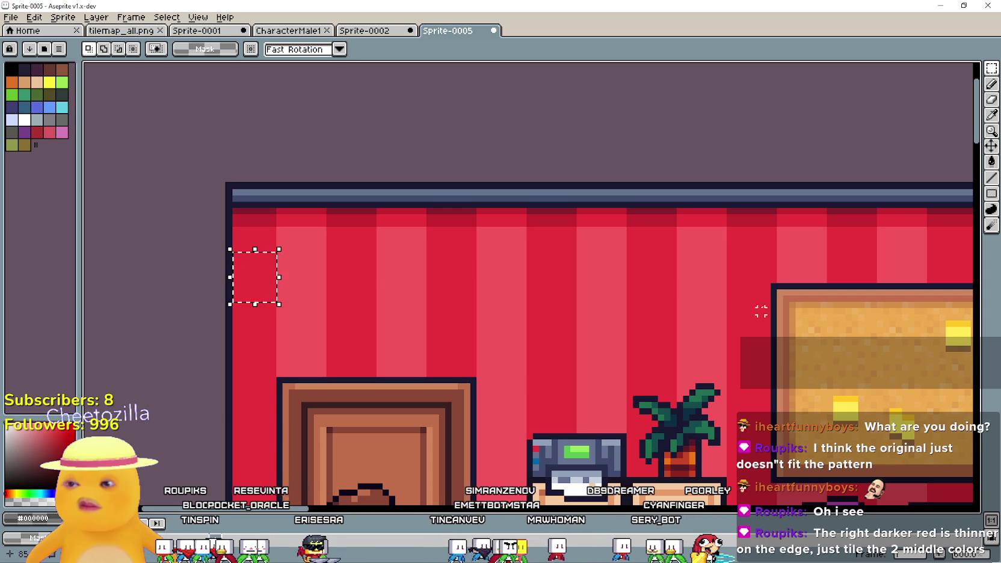
# - Place the red wall piece against the room strip's right end, past the guitar
pyautogui.moveTo(767, 286)
pyautogui.mouseDown()
pyautogui.moveTo(364, 261)
pyautogui.moveTo(309, 280)
pyautogui.mouseUp()
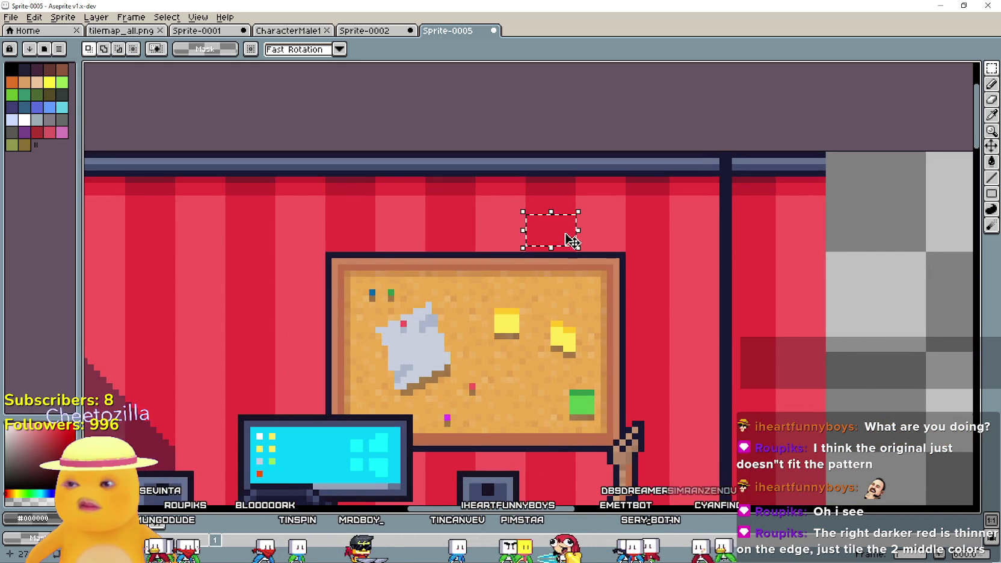
pyautogui.scroll(-1, 569, 241)
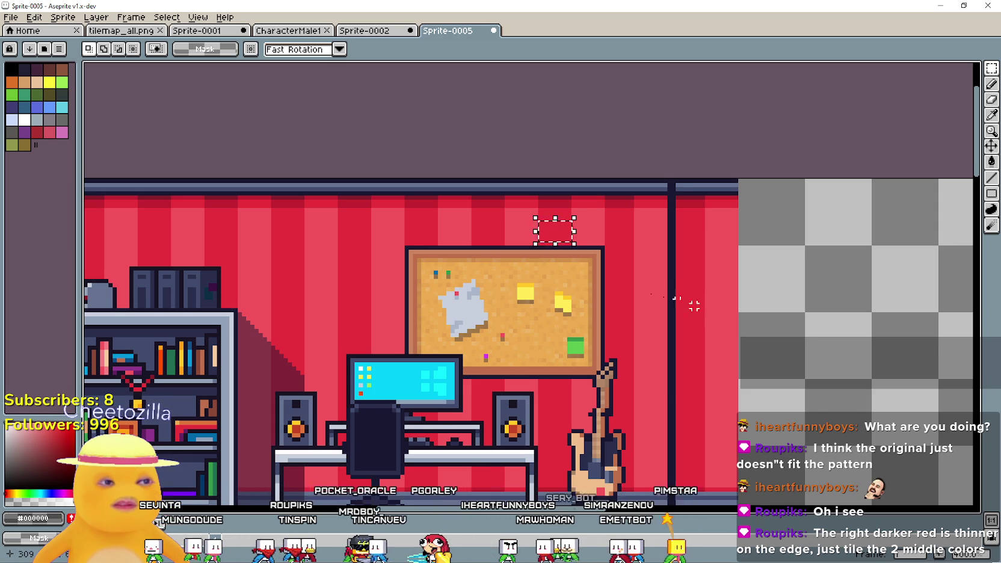
pyautogui.moveTo(697, 307); pyautogui.dragTo(385, 235)
pyautogui.scroll(1, 430, 237)
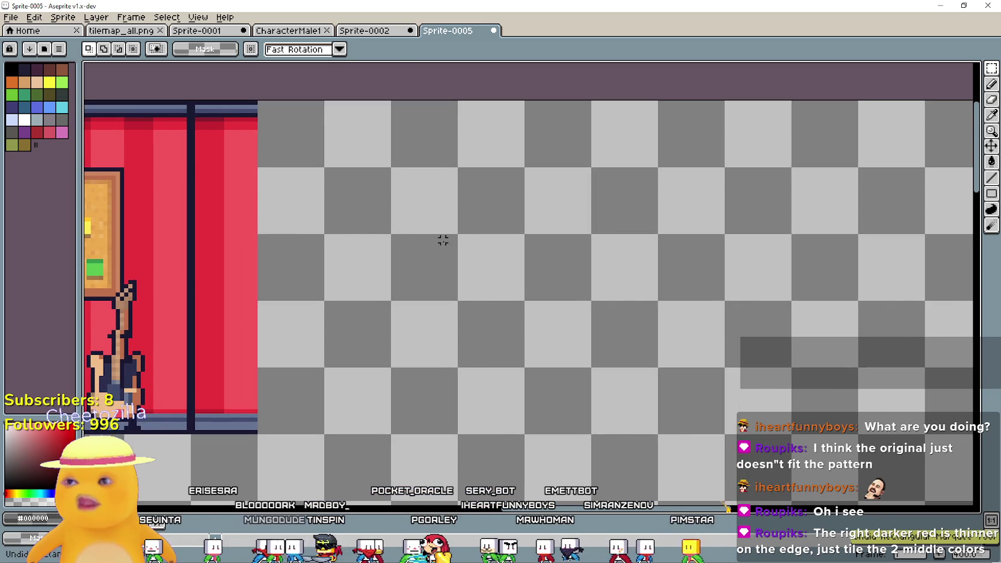
pyautogui.scroll(-2, 443, 240)
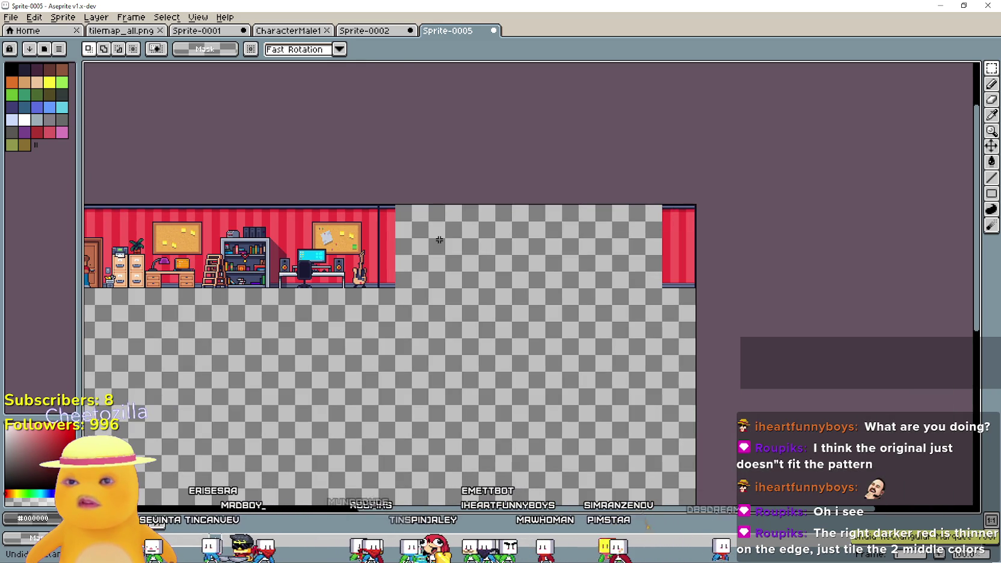
pyautogui.hotkey('ctrl', 'z')
pyautogui.scroll(3, 439, 240)
pyautogui.moveTo(632, 231); pyautogui.dragTo(734, 238)
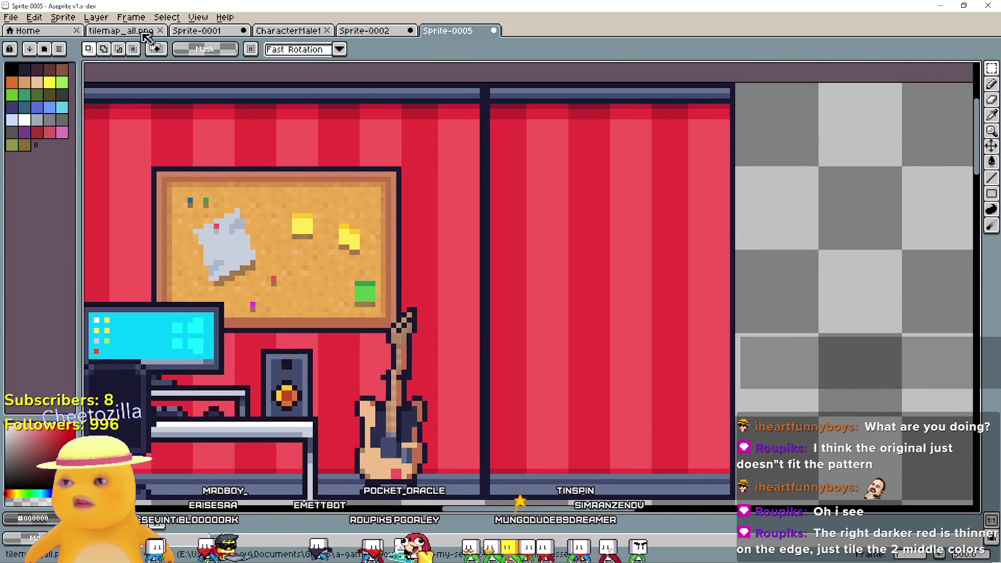
pyautogui.click(145, 31)
pyautogui.scroll(2, 438, 228)
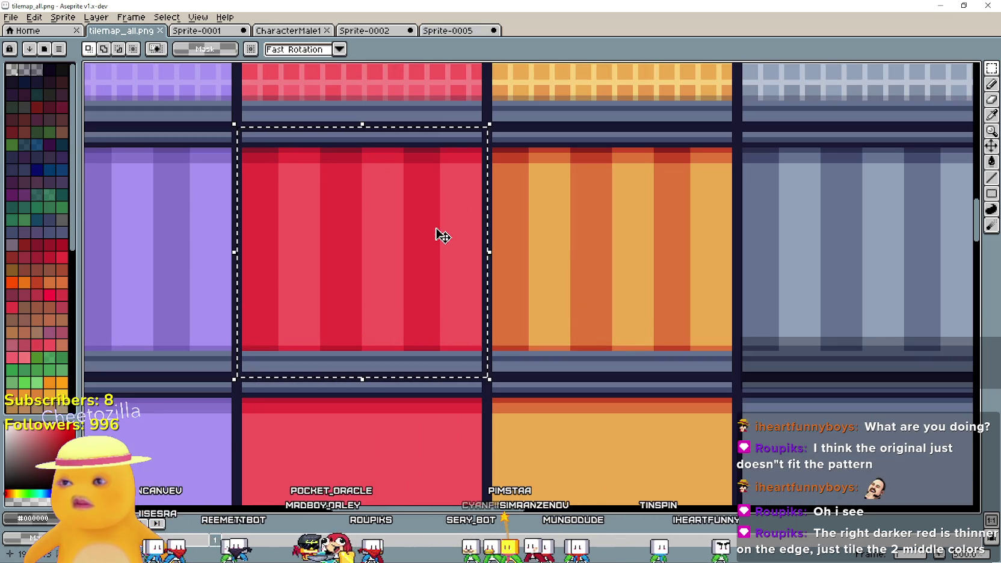
pyautogui.click(447, 31)
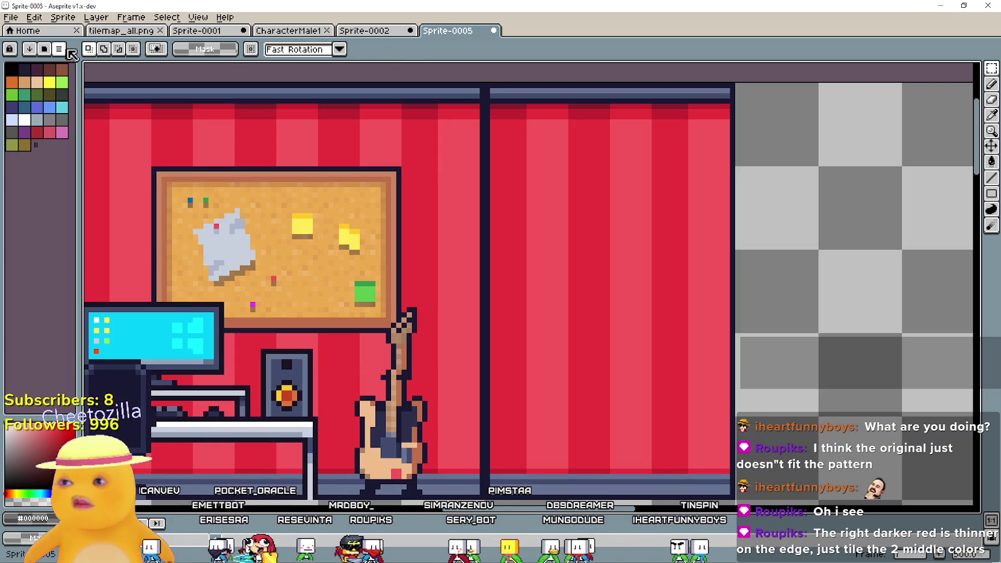
pyautogui.click(115, 34)
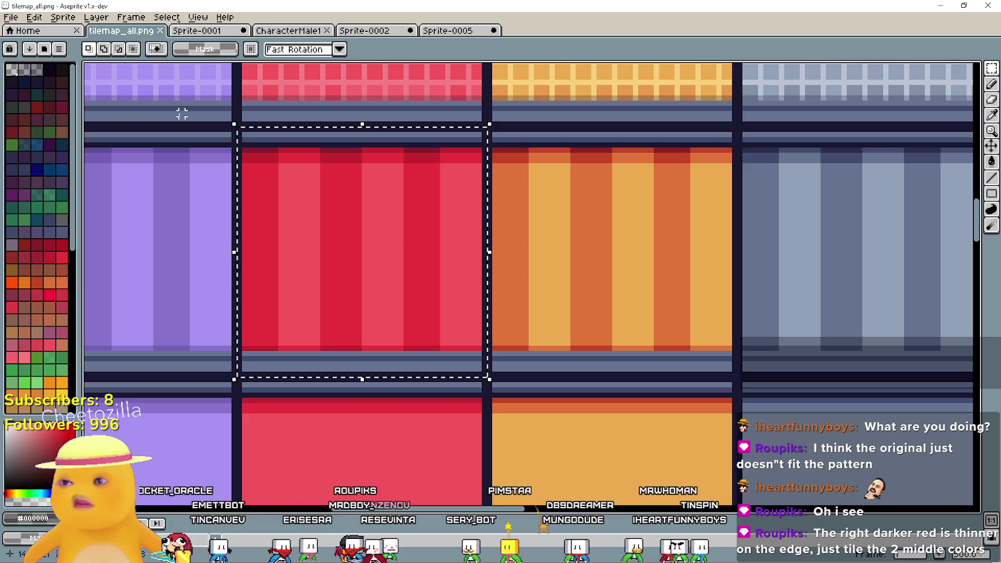
pyautogui.click(448, 36)
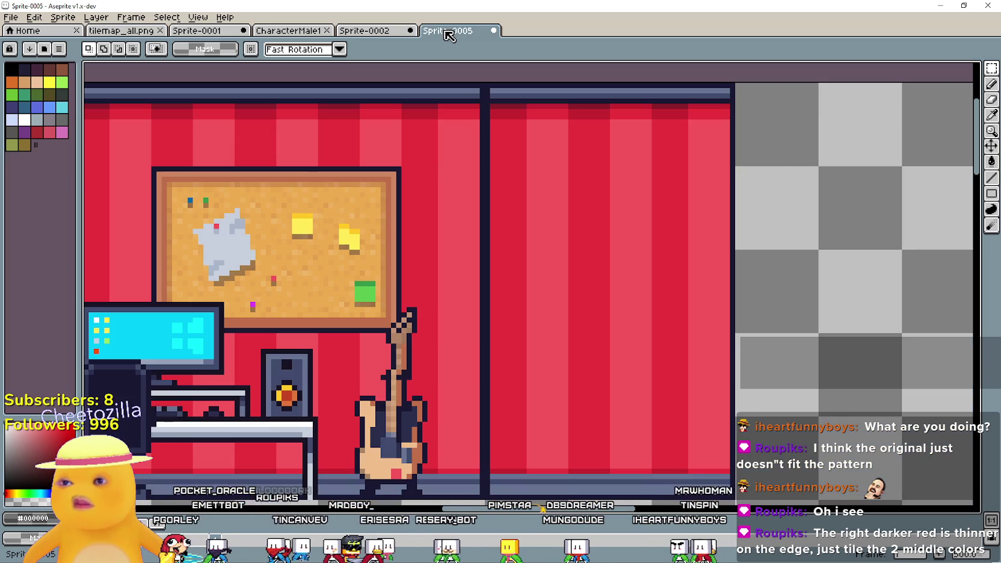
pyautogui.click(118, 36)
pyautogui.hotkey('ctrl', 'c')
pyautogui.click(442, 33)
pyautogui.hotkey('ctrl', 'v')
pyautogui.moveTo(487, 257)
pyautogui.mouseDown()
pyautogui.moveTo(575, 284)
pyautogui.moveTo(568, 325)
pyautogui.moveTo(863, 268)
pyautogui.moveTo(608, 251)
pyautogui.mouseUp()
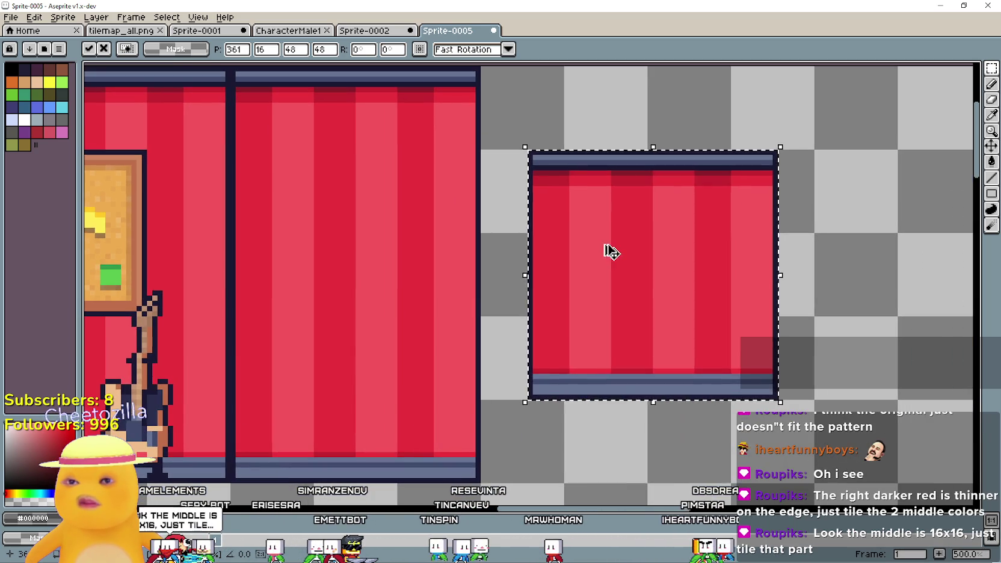
pyautogui.press('Escape')
pyautogui.scroll(-1, 604, 240)
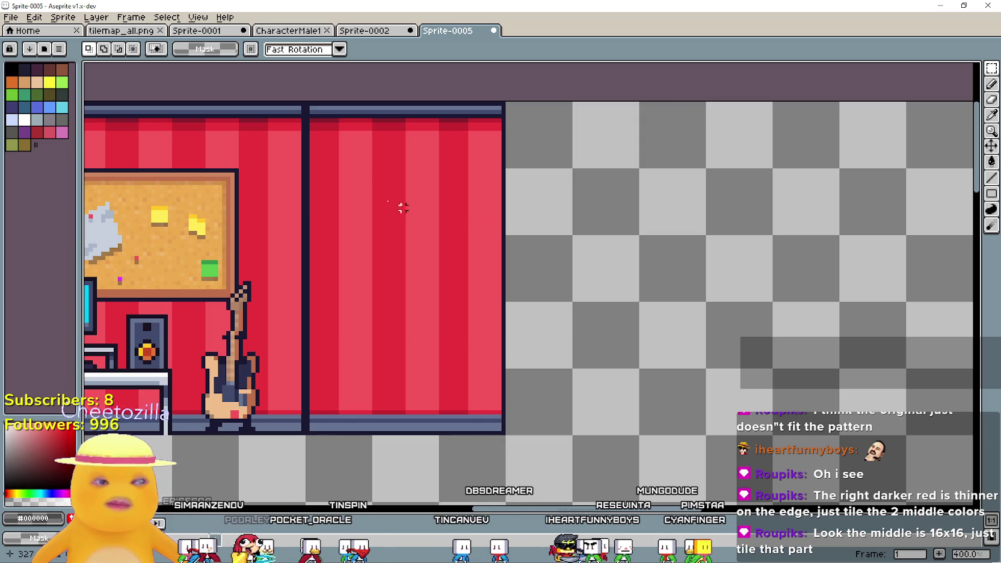
# - Select a narrow full-height stripe column and move it to the wall's far end
pyautogui.moveTo(305, 168)
pyautogui.mouseDown()
pyautogui.moveTo(502, 297)
pyautogui.moveTo(507, 371)
pyautogui.mouseUp()
pyautogui.click(518, 259)
pyautogui.moveTo(370, 166); pyautogui.dragTo(441, 238)
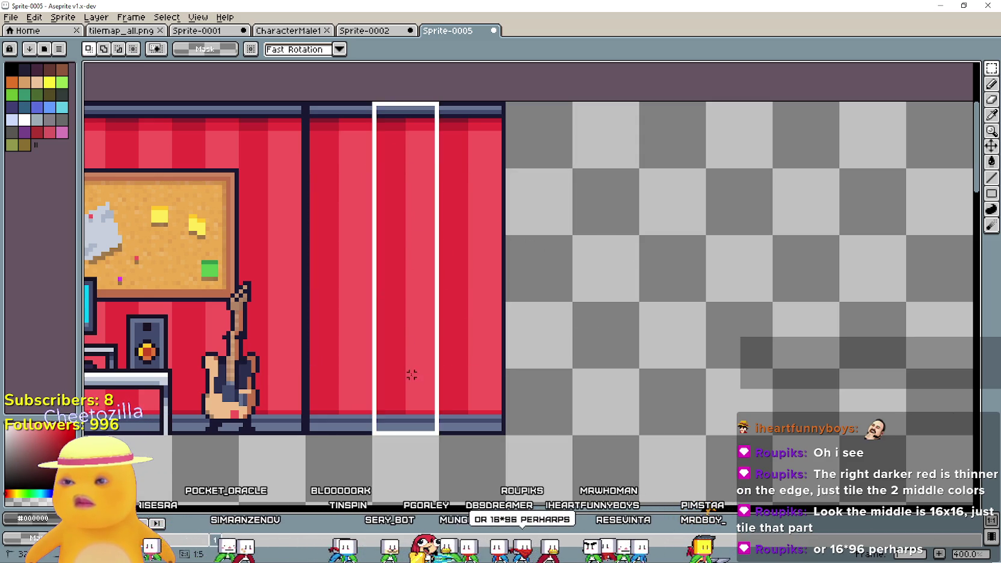
pyautogui.moveTo(407, 345); pyautogui.dragTo(419, 401)
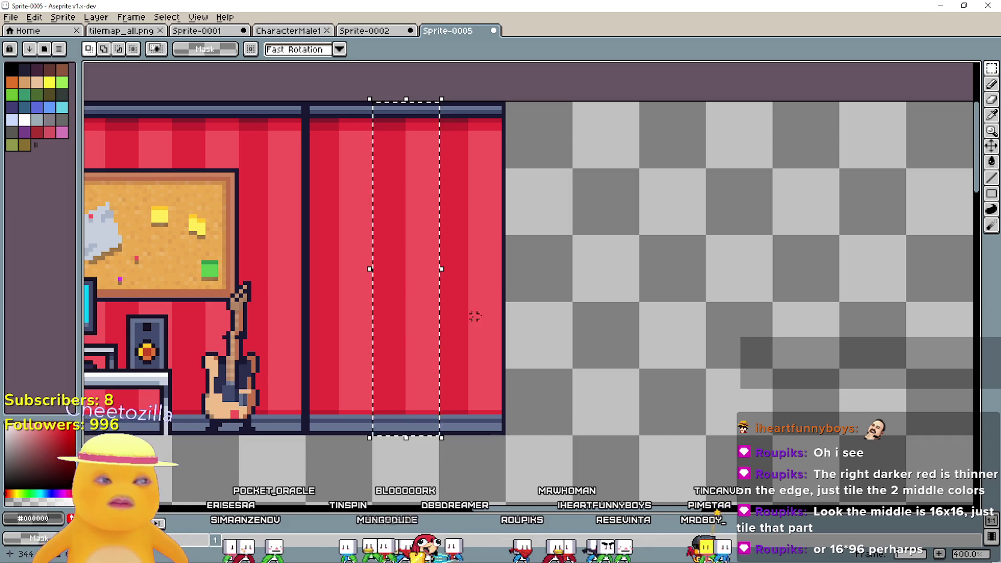
pyautogui.moveTo(447, 110)
pyautogui.mouseDown()
pyautogui.moveTo(469, 185)
pyautogui.moveTo(462, 408)
pyautogui.mouseUp()
pyautogui.scroll(-2, 442, 310)
pyautogui.moveTo(397, 274)
pyautogui.mouseDown()
pyautogui.moveTo(920, 303)
pyautogui.moveTo(919, 273)
pyautogui.mouseUp()
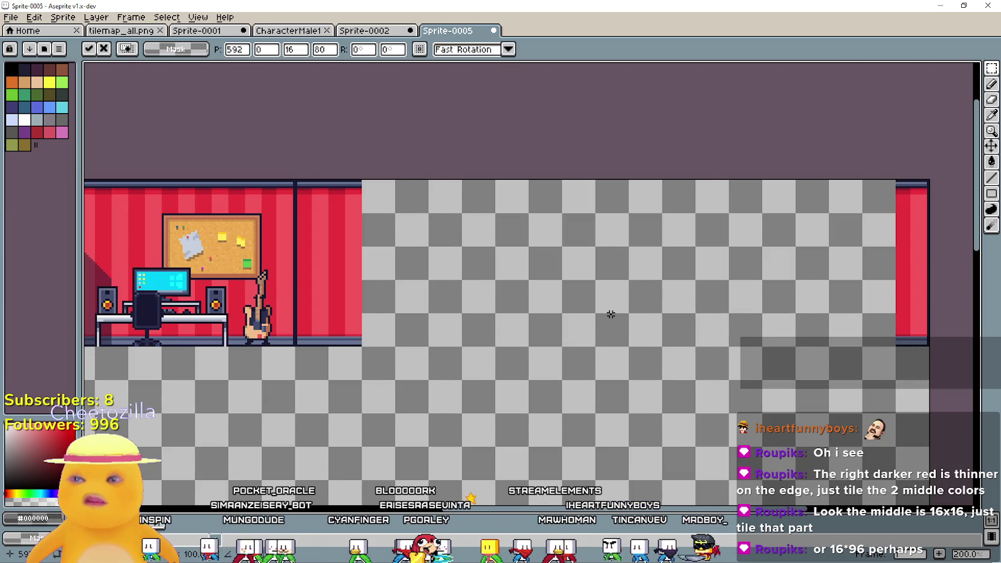
pyautogui.press('Return')
pyautogui.scroll(1, 271, 217)
# - Drag three copies of the 16×80 stripe column rightward, committing each one
pyautogui.moveTo(394, 286); pyautogui.dragTo(394, 394)
pyautogui.moveTo(398, 313)
pyautogui.mouseDown()
pyautogui.moveTo(456, 306)
pyautogui.moveTo(402, 335)
pyautogui.moveTo(504, 306)
pyautogui.moveTo(509, 295)
pyautogui.mouseUp()
pyautogui.press('Return')
pyautogui.press('Return')
pyautogui.moveTo(375, 321)
pyautogui.mouseDown()
pyautogui.moveTo(558, 384)
pyautogui.moveTo(532, 329)
pyautogui.mouseUp()
pyautogui.press('Return')
pyautogui.moveTo(393, 300)
pyautogui.mouseDown()
pyautogui.moveTo(624, 385)
pyautogui.moveTo(597, 317)
pyautogui.mouseUp()
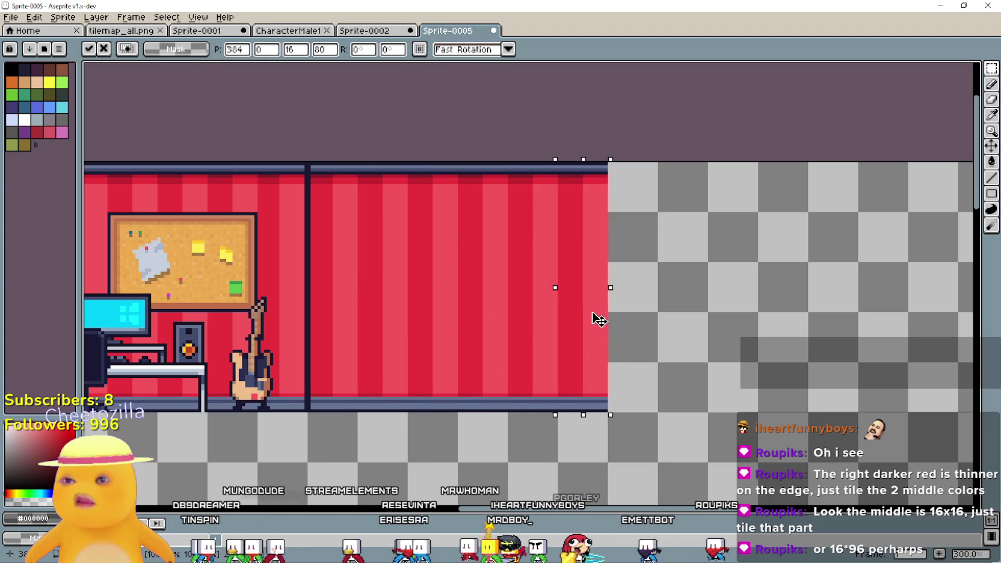
pyautogui.press('Return')
# - Copy an 80×80 striped block and place it at 512, 0 to close the wall gap
pyautogui.moveTo(384, 397); pyautogui.dragTo(587, 204)
pyautogui.moveTo(503, 262)
pyautogui.mouseDown()
pyautogui.moveTo(755, 298)
pyautogui.moveTo(751, 278)
pyautogui.moveTo(464, 276)
pyautogui.mouseUp()
pyautogui.hotkey('ctrl', 'd')
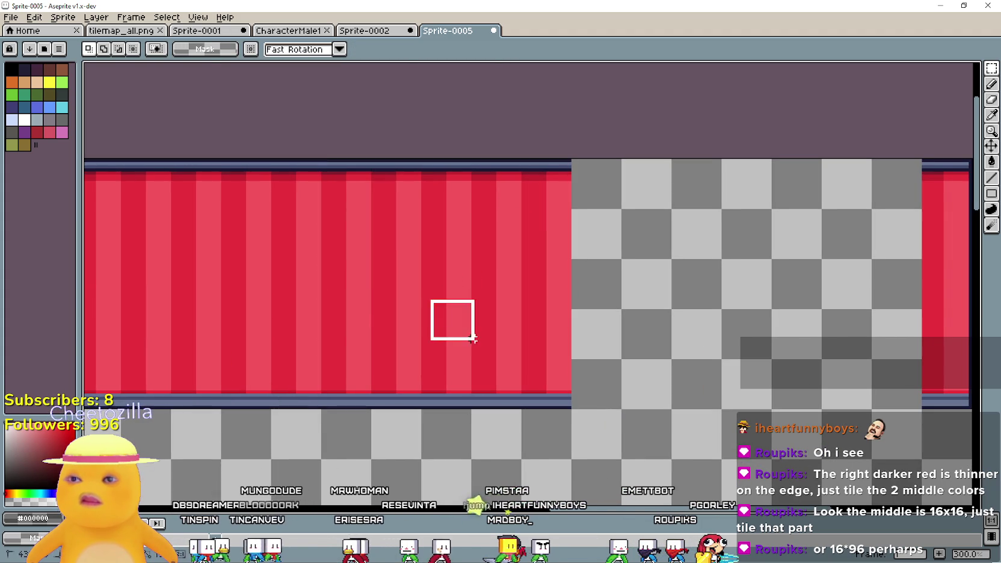
pyautogui.moveTo(472, 333); pyautogui.dragTo(630, 308)
pyautogui.hotkey('ctrl', 'z')
pyautogui.moveTo(429, 285)
pyautogui.mouseDown()
pyautogui.moveTo(869, 324)
pyautogui.moveTo(484, 282)
pyautogui.moveTo(492, 293)
pyautogui.moveTo(513, 286)
pyautogui.moveTo(257, 297)
pyautogui.moveTo(608, 368)
pyautogui.moveTo(660, 311)
pyautogui.moveTo(649, 313)
pyautogui.moveTo(663, 281)
pyautogui.moveTo(588, 277)
pyautogui.moveTo(650, 279)
pyautogui.mouseUp()
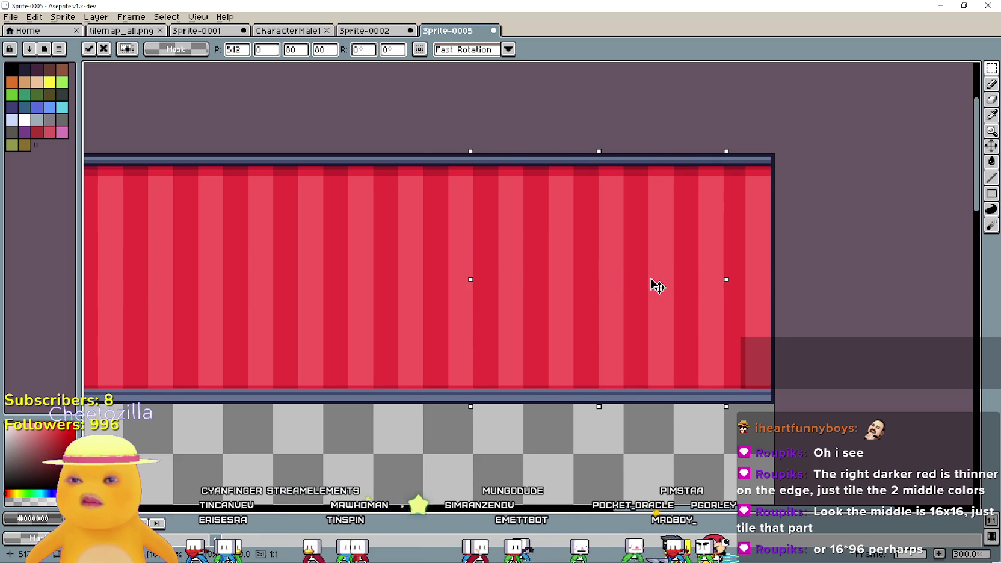
pyautogui.press('Return')
pyautogui.scroll(-1, 525, 373)
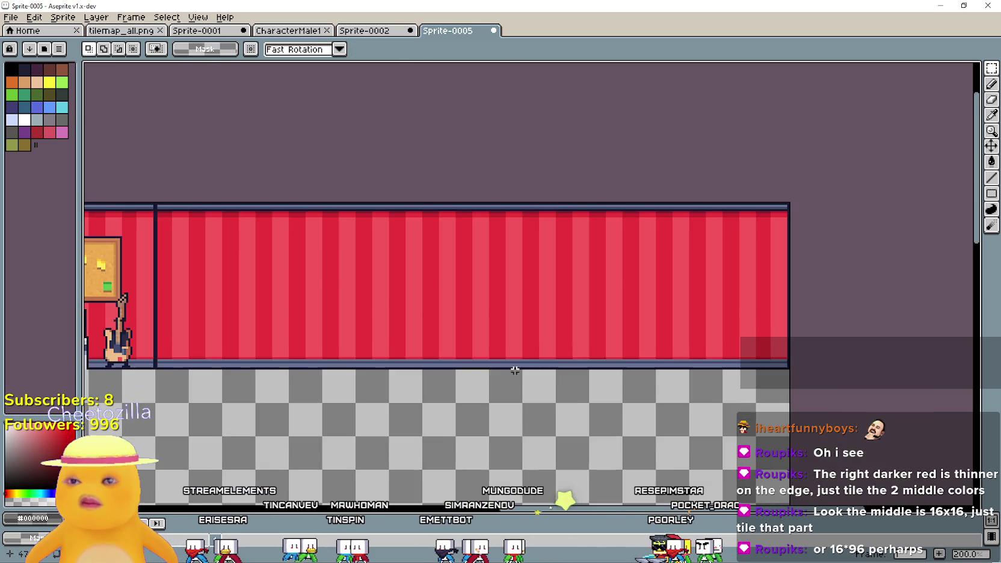
pyautogui.hscroll(-6, 516, 370)
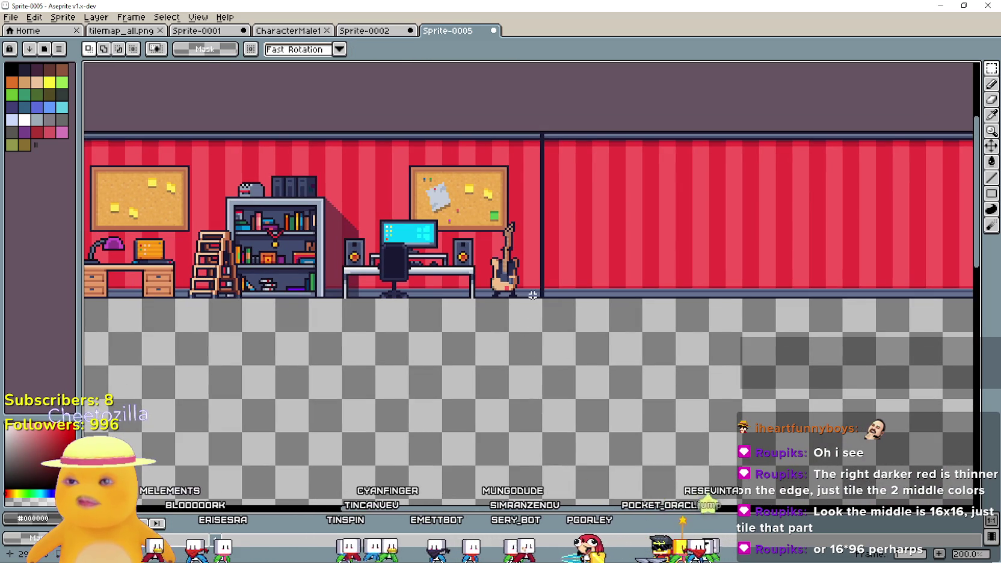
pyautogui.moveTo(533, 295)
pyautogui.mouseDown()
pyautogui.moveTo(213, 167)
pyautogui.moveTo(78, 144)
pyautogui.moveTo(218, 130)
pyautogui.mouseUp()
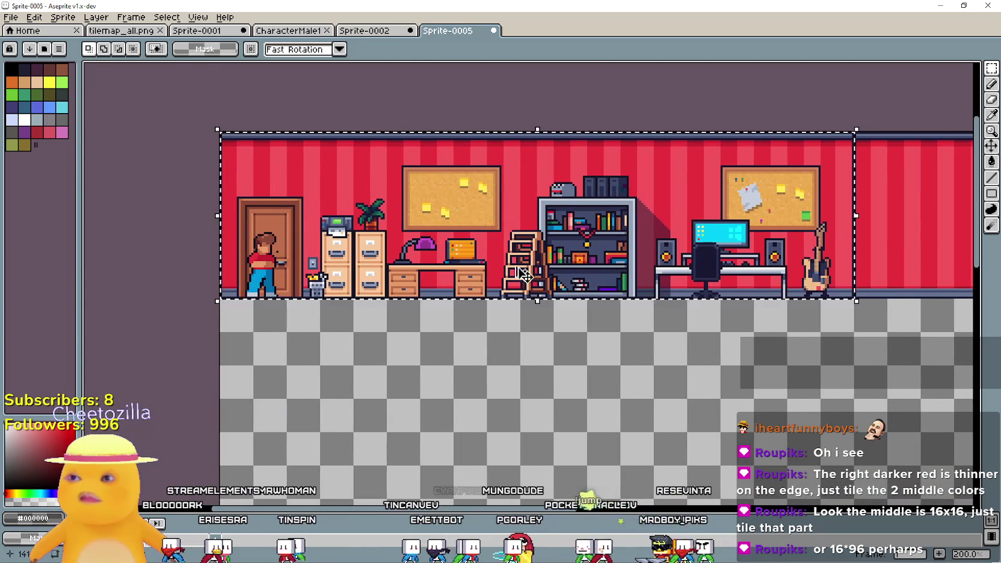
# - Clear the room contents and move the red wall strip to the canvas's top-left corner
pyautogui.hotkey('ctrl', 'z')
pyautogui.scroll(-1, 204, 322)
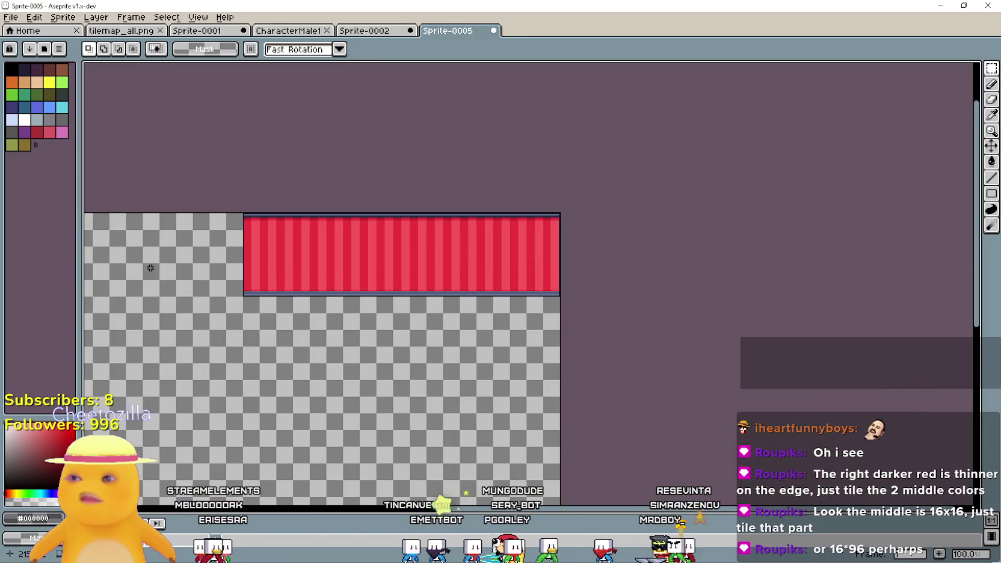
pyautogui.moveTo(246, 296)
pyautogui.mouseDown()
pyautogui.moveTo(409, 230)
pyautogui.moveTo(560, 214)
pyautogui.mouseUp()
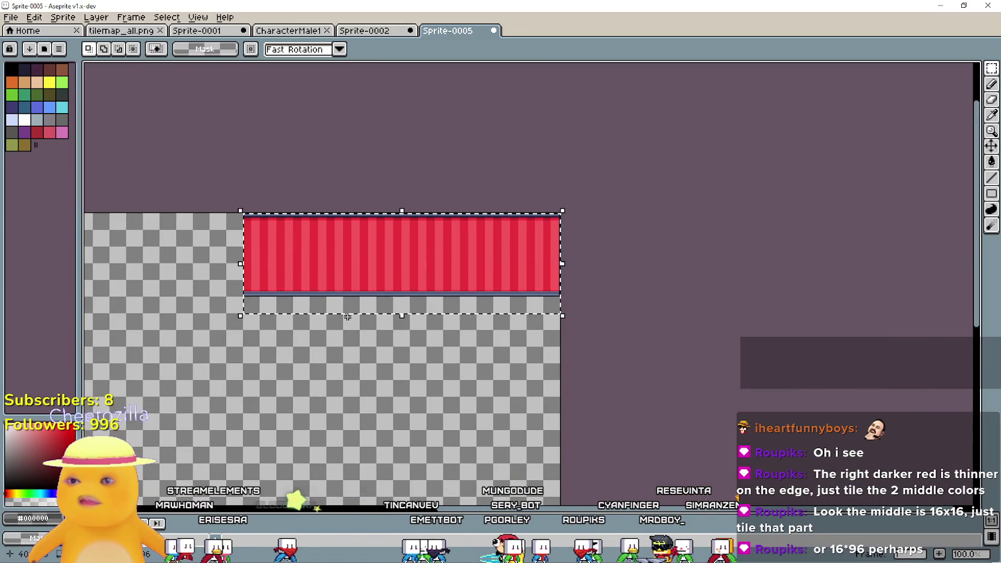
pyautogui.hscroll(-5, 425, 293)
pyautogui.moveTo(704, 288)
pyautogui.mouseDown()
pyautogui.moveTo(443, 301)
pyautogui.moveTo(382, 275)
pyautogui.mouseUp()
pyautogui.click(398, 347)
pyautogui.scroll(1, 473, 414)
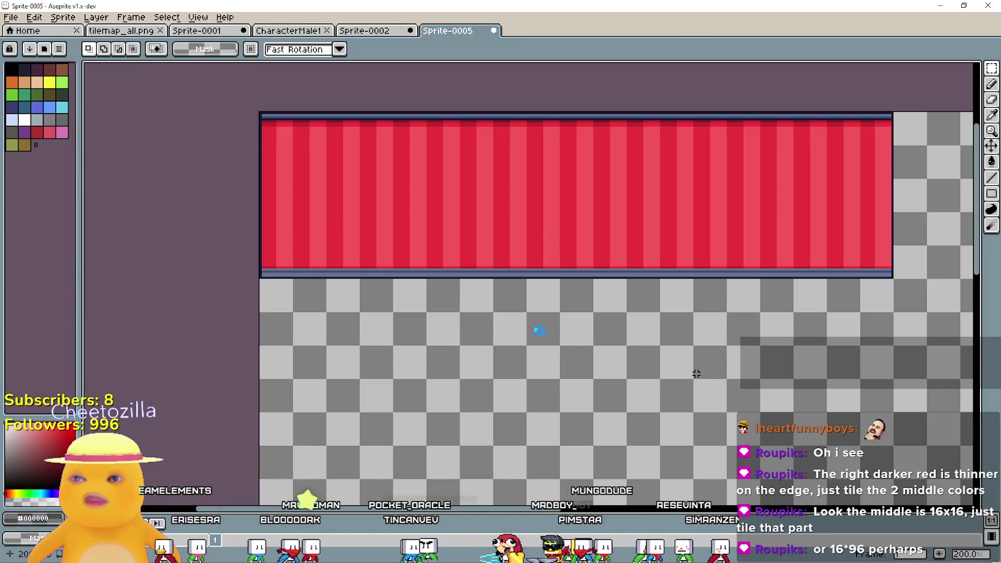
# - Save the strip as a PNG named Rooms.png in the game's assets folder
pyautogui.hotkey('ctrl', 's')
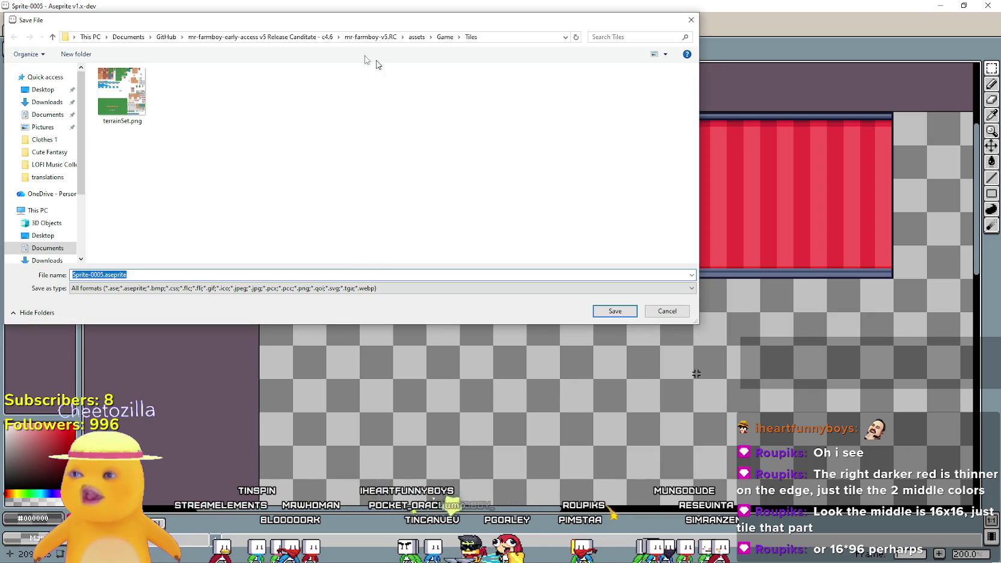
pyautogui.click(166, 37)
pyautogui.doubleClick(152, 96)
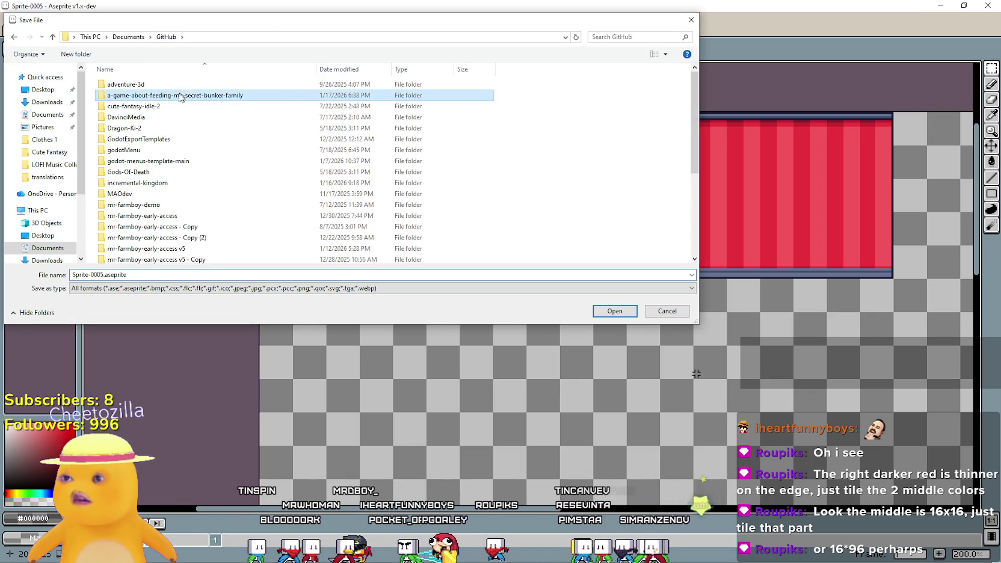
pyautogui.doubleClick(152, 96)
pyautogui.click(168, 287)
pyautogui.click(168, 288)
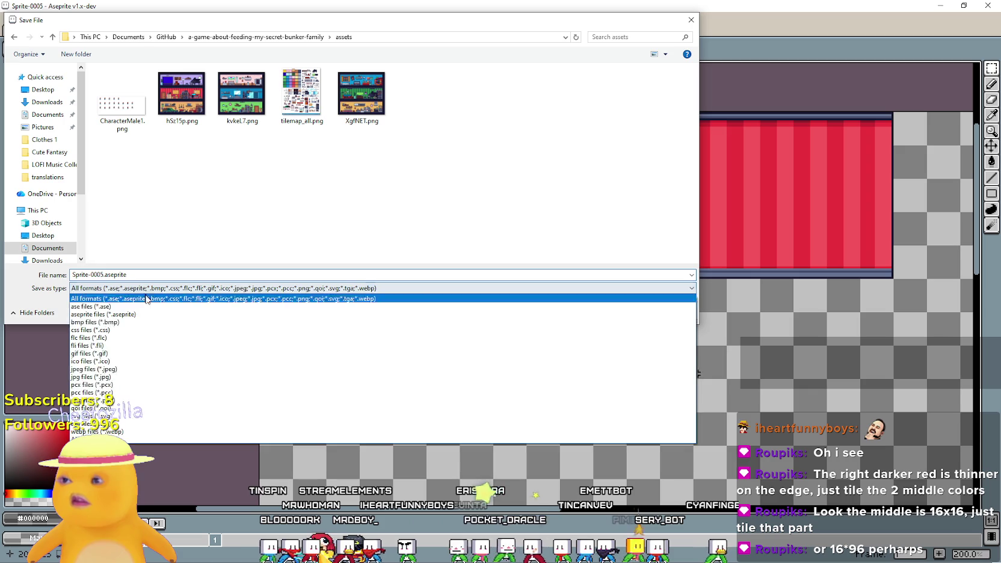
pyautogui.click(126, 400)
pyautogui.doubleClick(113, 274)
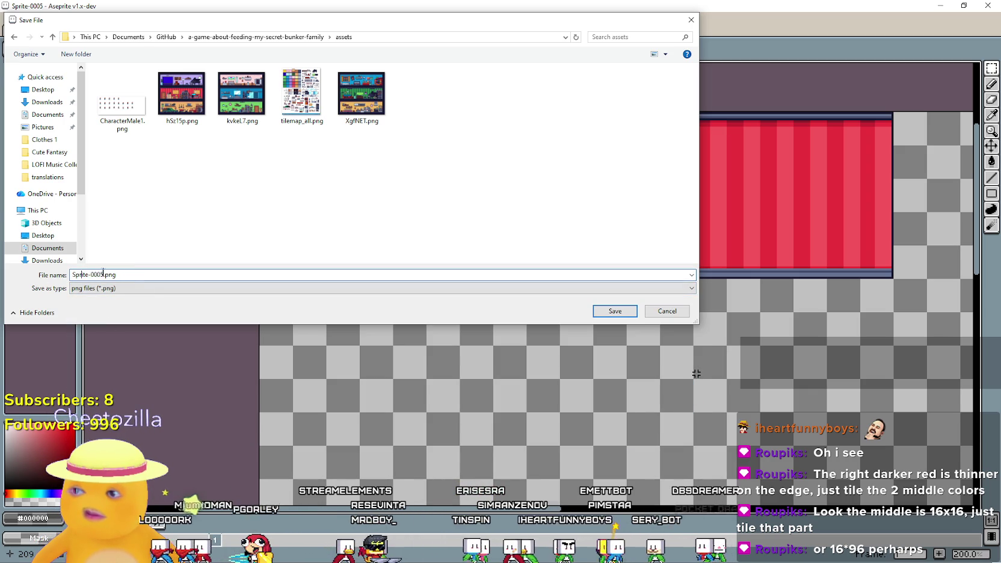
pyautogui.write('Roo')
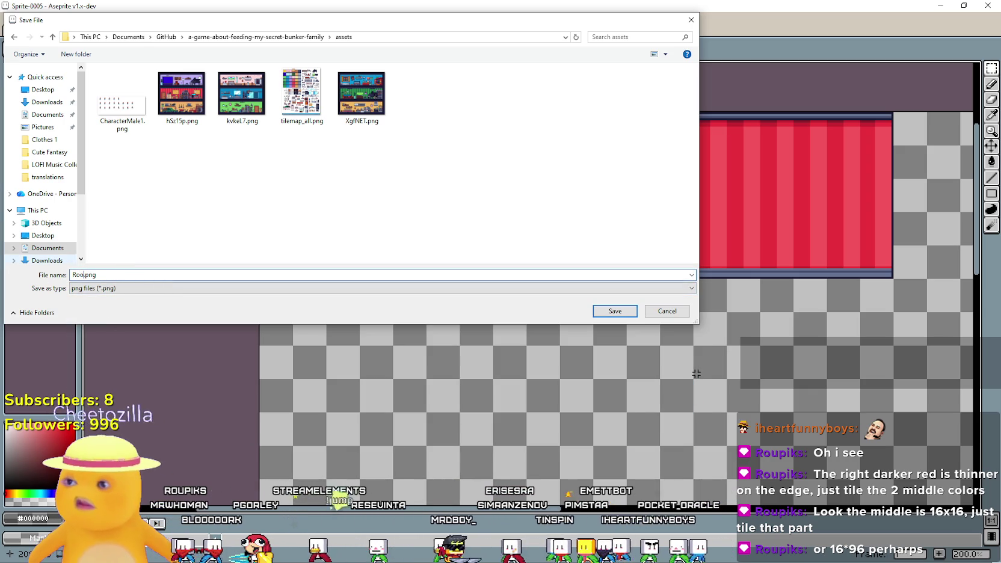
pyautogui.press('Return')
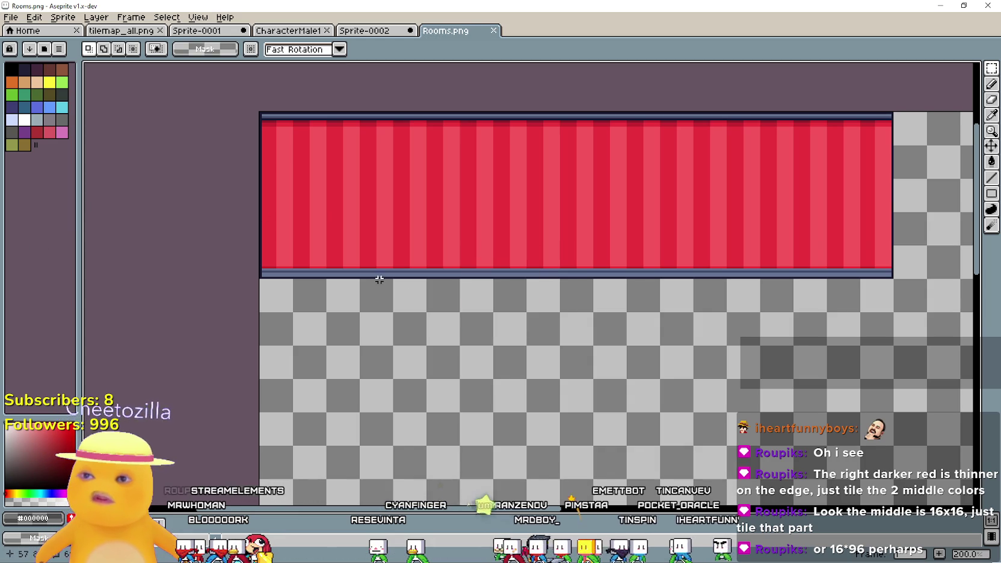
# - Bring the Godot editor to the front
pyautogui.scroll(-2, 270, 308)
pyautogui.scroll(2, 471, 262)
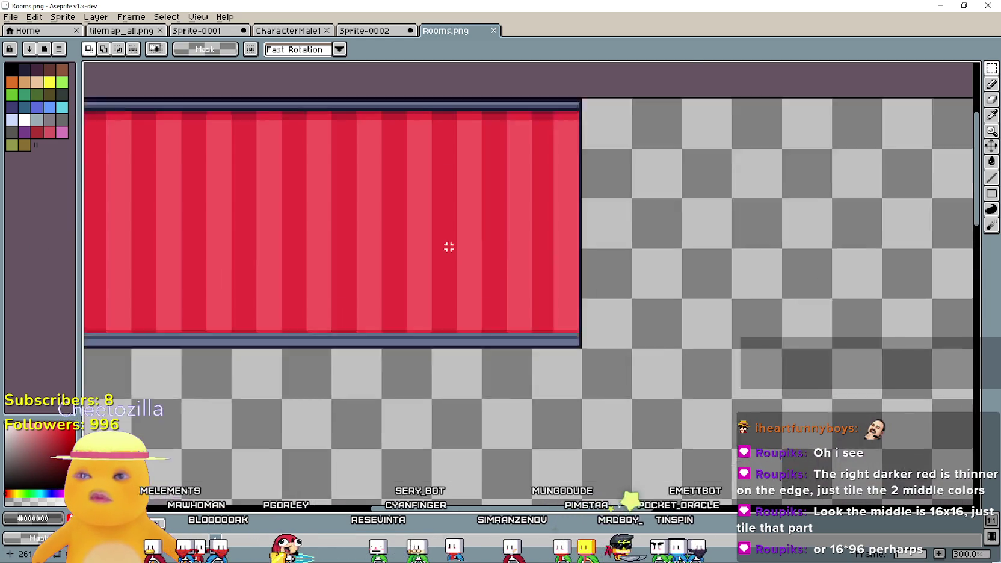
pyautogui.scroll(-3, 445, 235)
pyautogui.scroll(3, 475, 239)
pyautogui.scroll(-2, 453, 224)
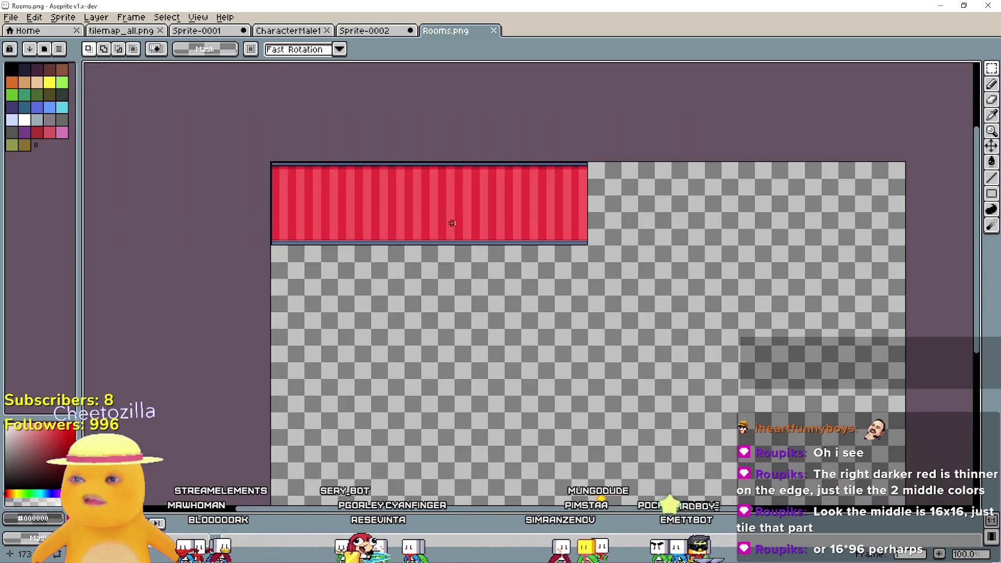
pyautogui.scroll(1, 421, 229)
pyautogui.scroll(1, 448, 309)
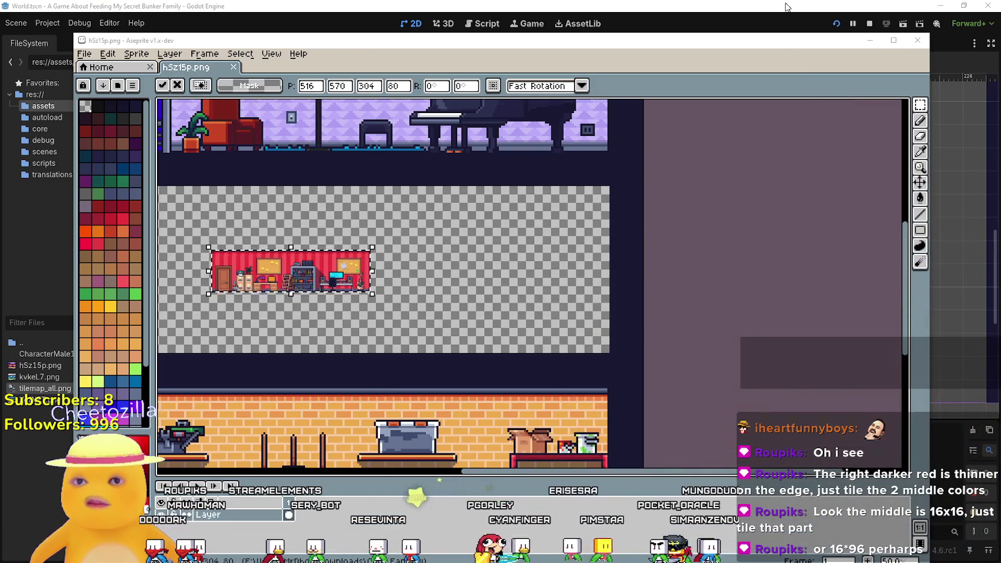
pyautogui.click(785, 7)
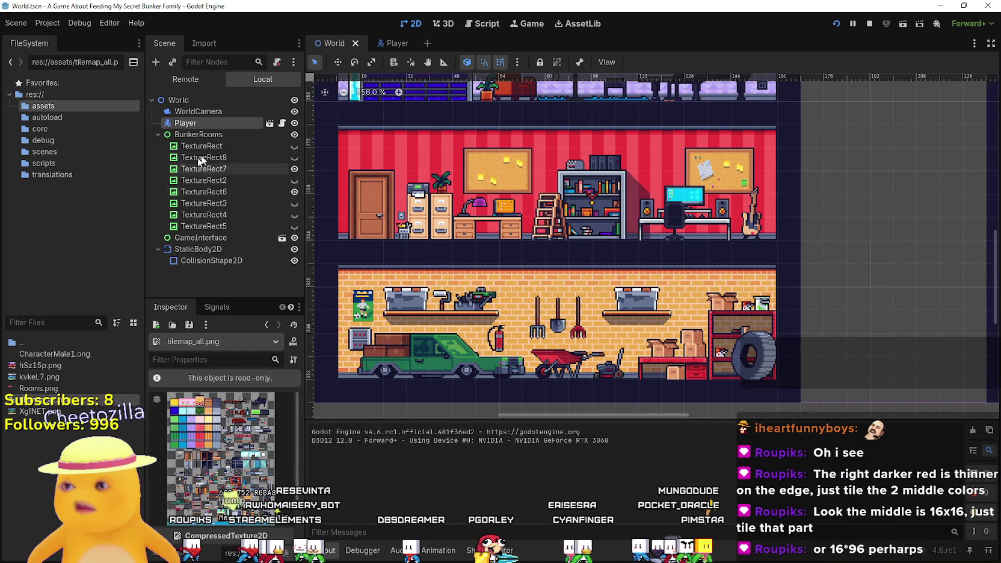
# - Add a TextureRect under BunkerRooms, move it to the top and rename it LivingRoom1
pyautogui.scroll(-5, 453, 241)
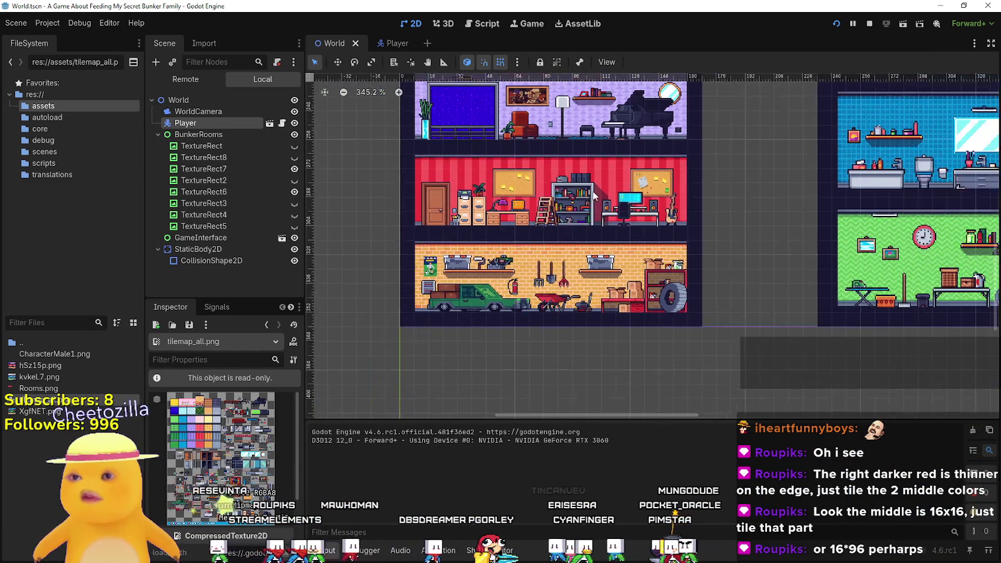
pyautogui.scroll(-3, 455, 232)
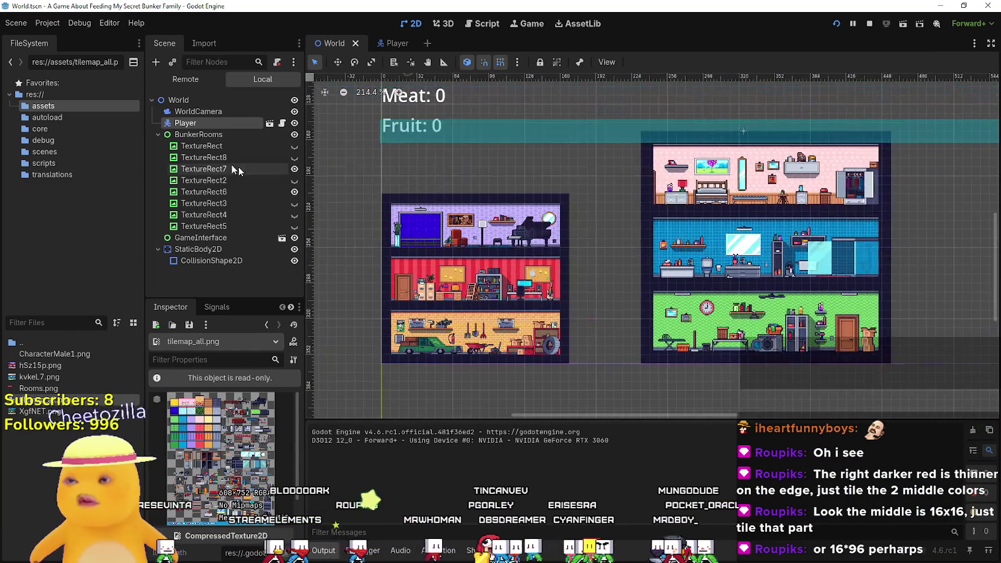
pyautogui.click(200, 133)
pyautogui.rightClick(200, 133)
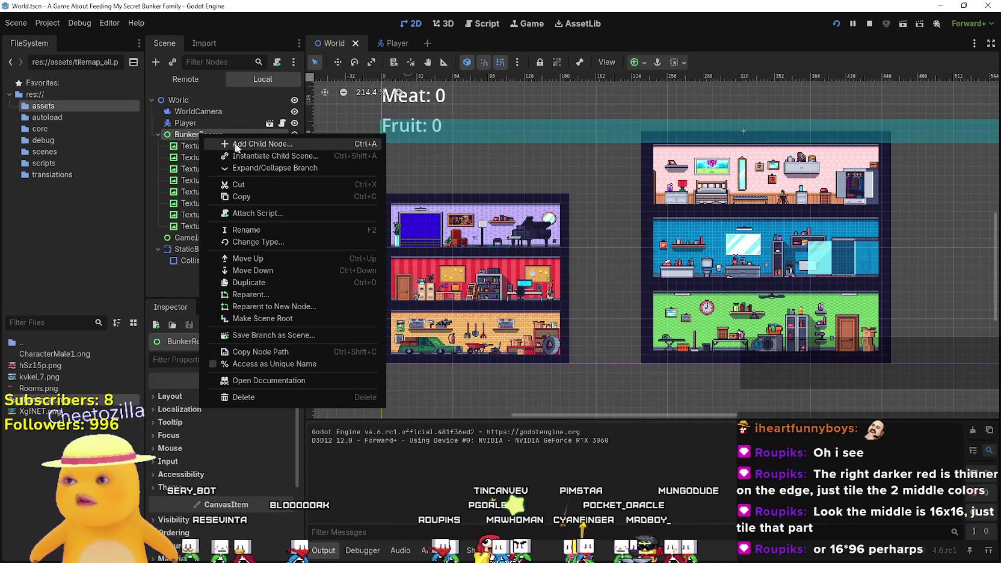
pyautogui.press('Escape')
pyautogui.hotkey('ctrl', 'a')
pyautogui.write('Textu')
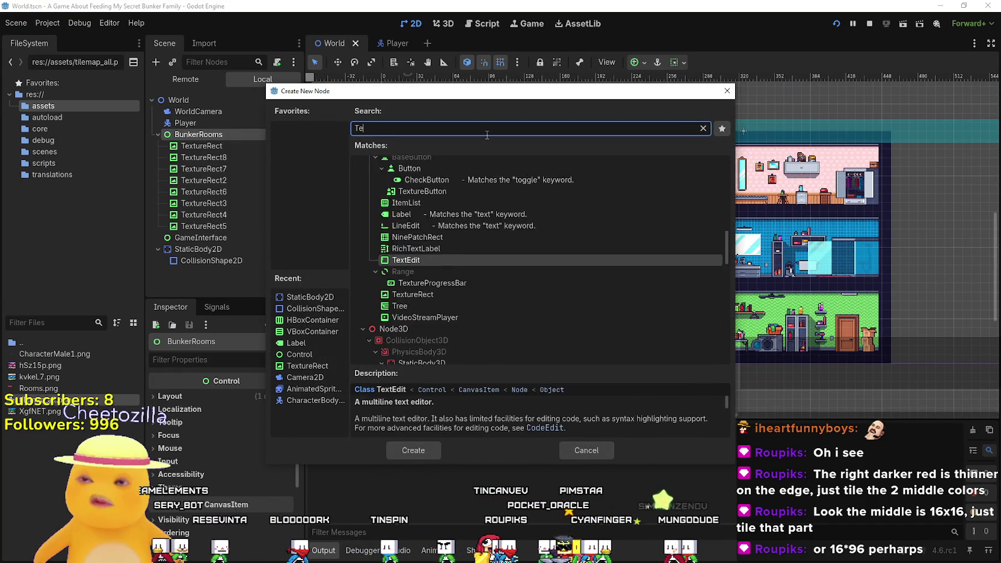
pyautogui.press('Return')
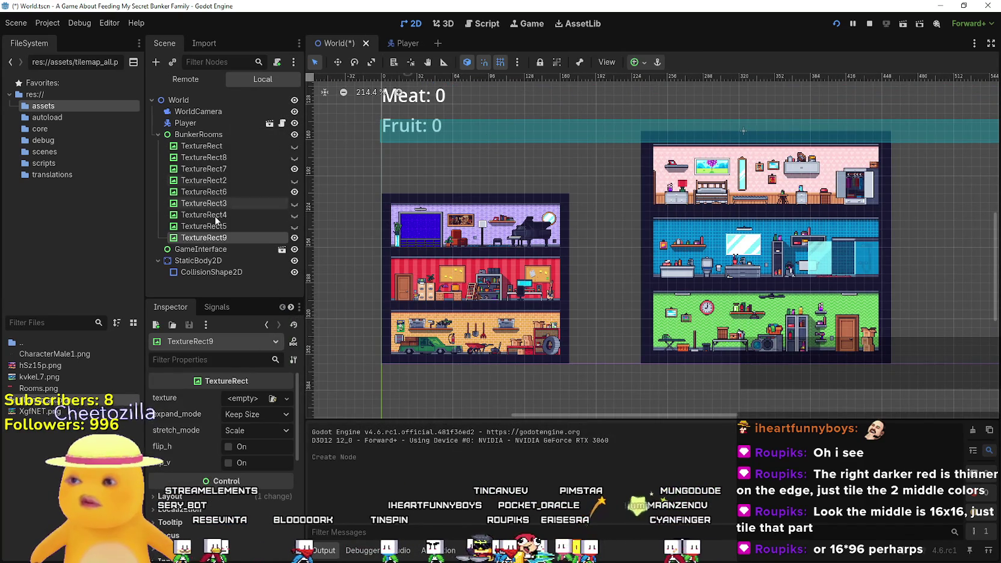
pyautogui.moveTo(215, 146); pyautogui.dragTo(217, 146)
pyautogui.doubleClick(225, 145)
pyautogui.write('LivingRoom1')
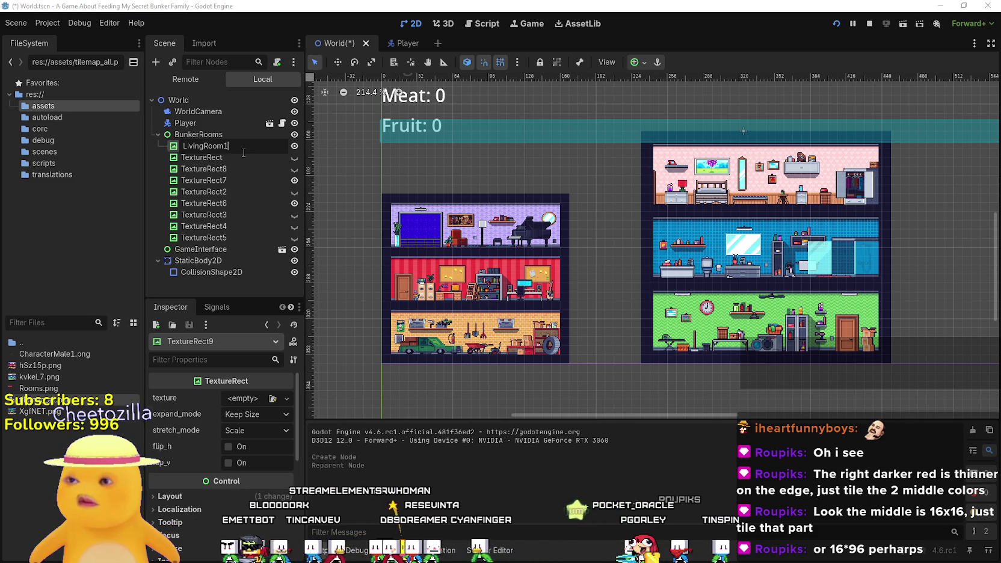
pyautogui.press('Return')
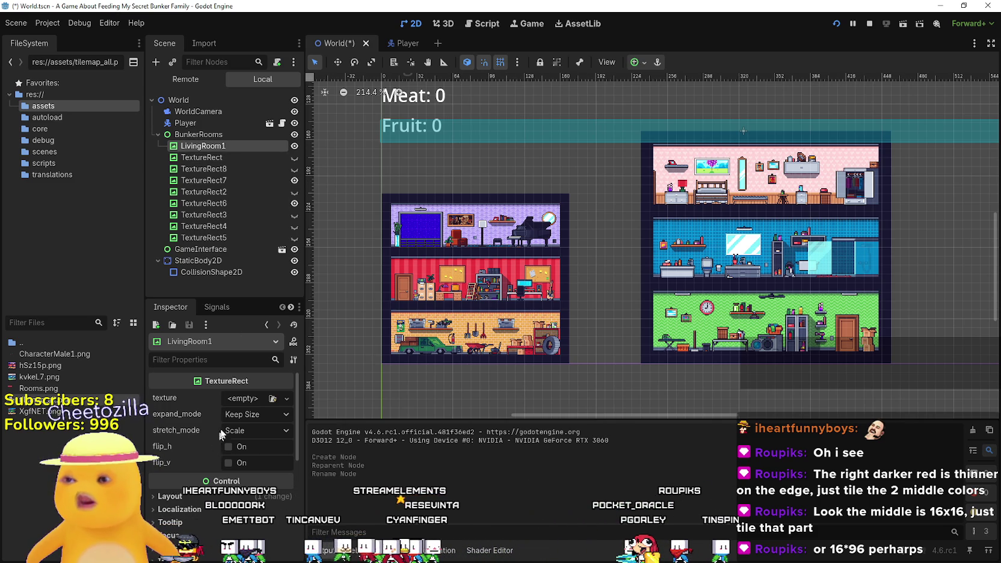
# - Give LivingRoom1 a new AtlasTexture from Rooms.png and open its region editor with grid snap
pyautogui.click(245, 399)
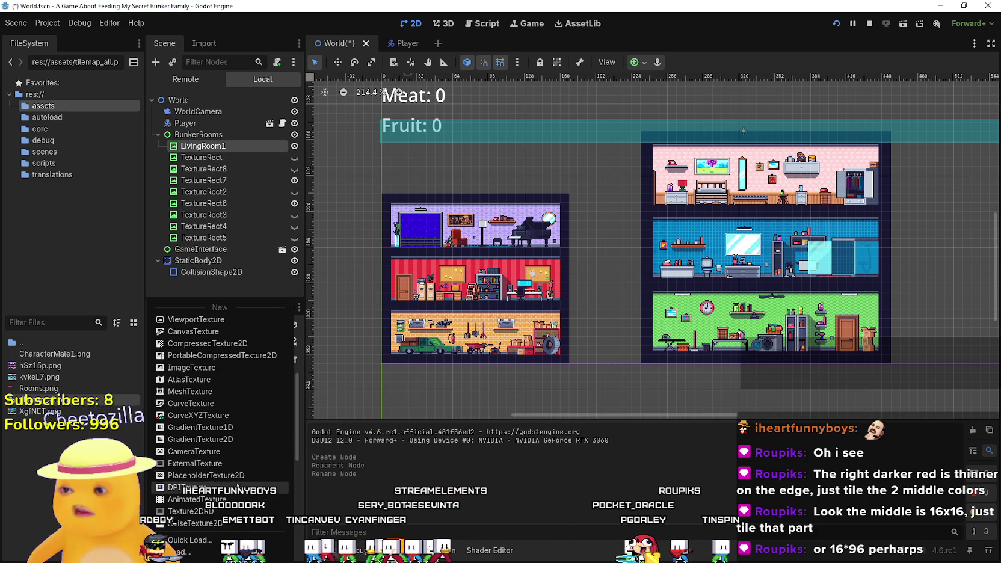
pyautogui.click(197, 380)
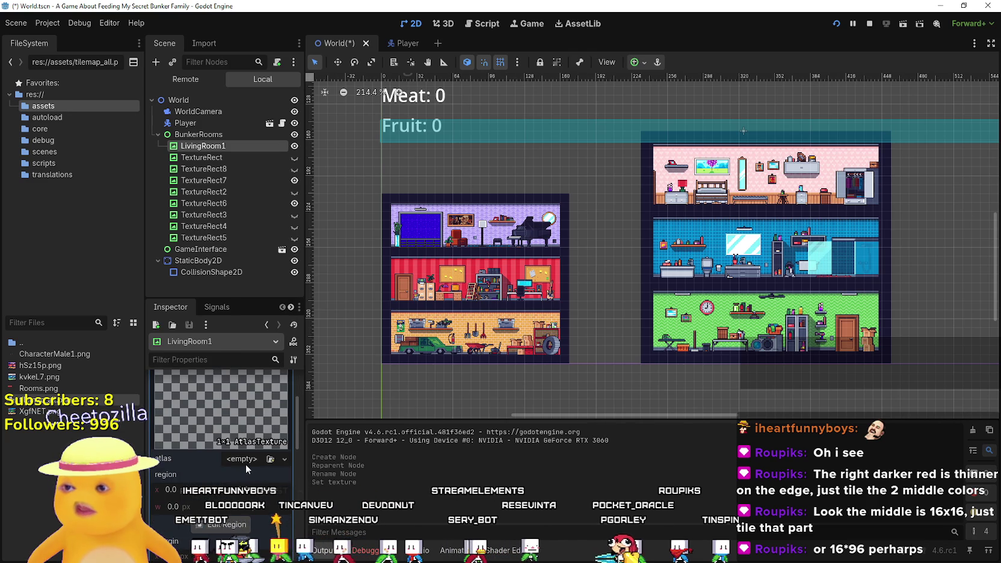
pyautogui.click(244, 460)
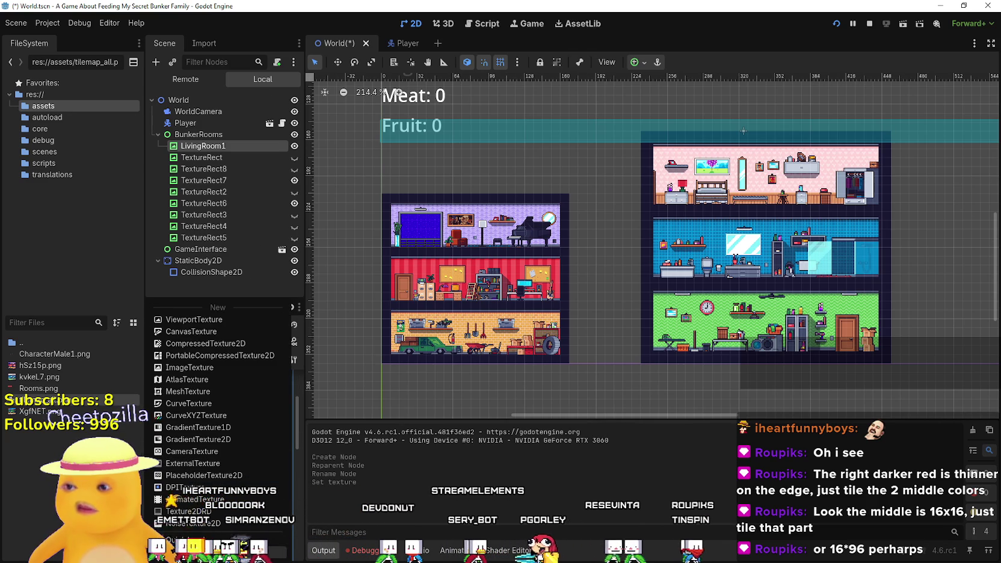
pyautogui.click(180, 539)
pyautogui.press('Return')
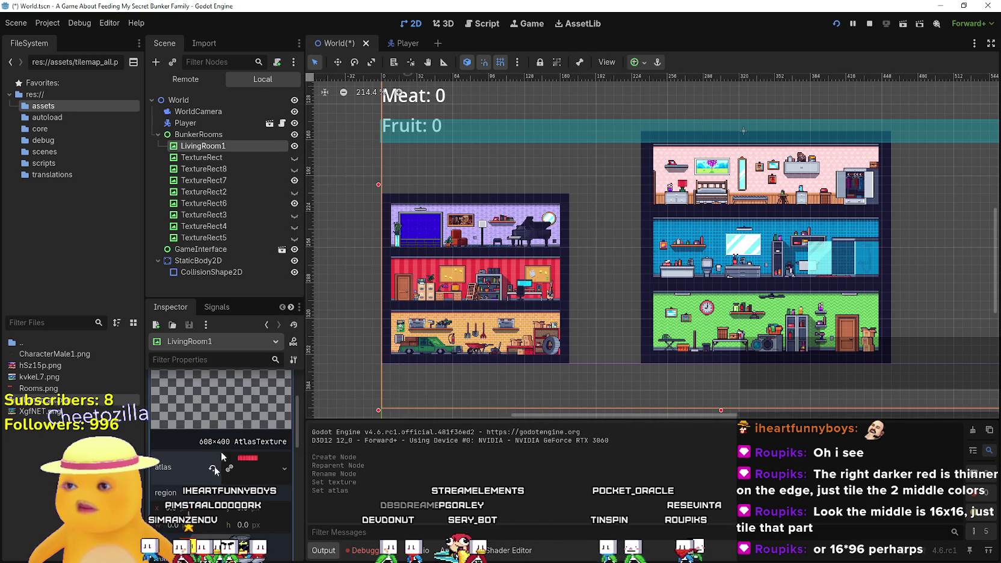
pyautogui.click(221, 541)
pyautogui.click(337, 156)
pyautogui.click(334, 197)
# - Crop the atlas region to 304×80 px around the stripes, then close the region editor
pyautogui.scroll(3, 397, 207)
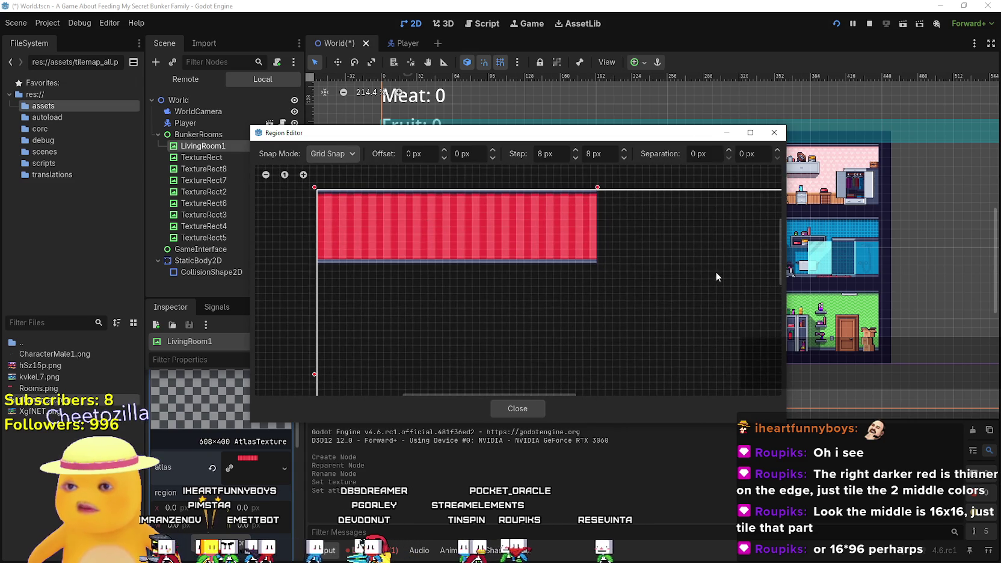
pyautogui.scroll(-3, 698, 272)
pyautogui.moveTo(559, 339); pyautogui.dragTo(410, 186)
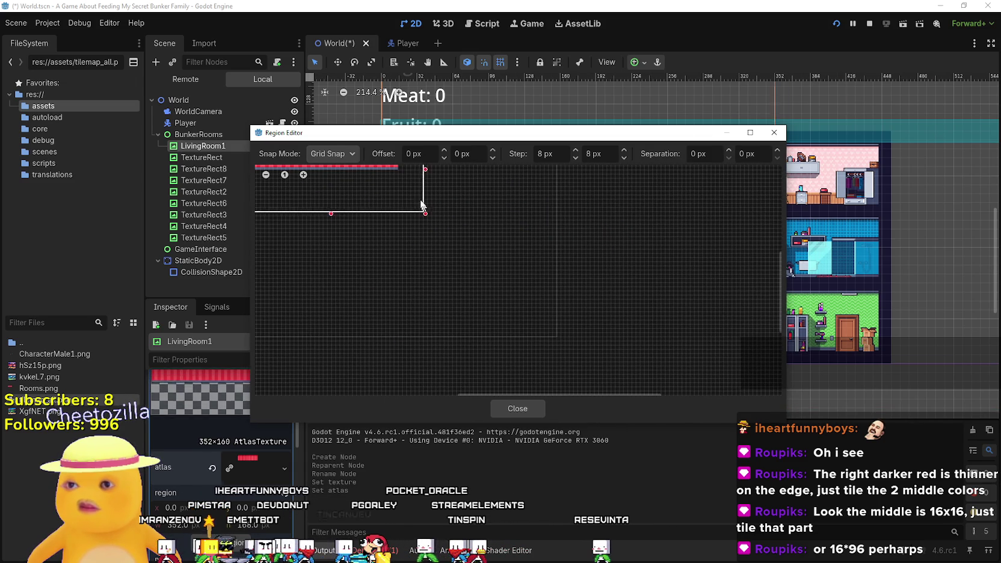
pyautogui.scroll(2, 533, 275)
pyautogui.scroll(3, 502, 238)
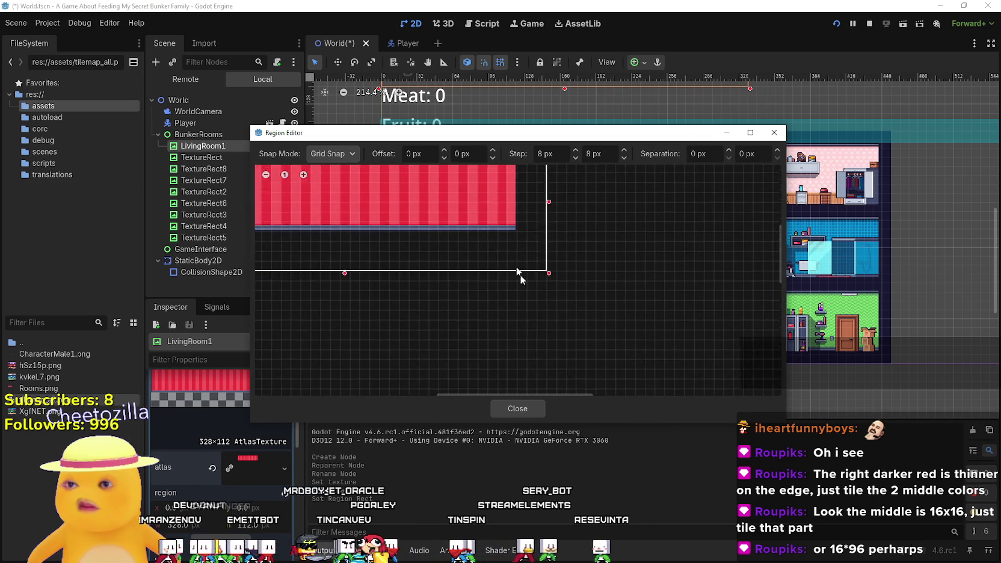
pyautogui.moveTo(571, 256); pyautogui.dragTo(535, 256)
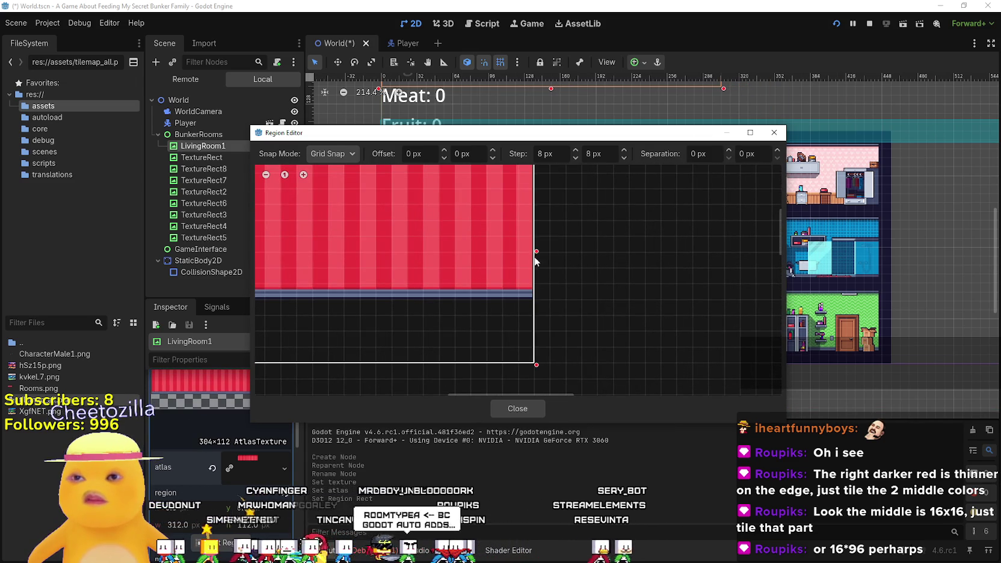
pyautogui.scroll(2, 415, 341)
pyautogui.scroll(2, 428, 295)
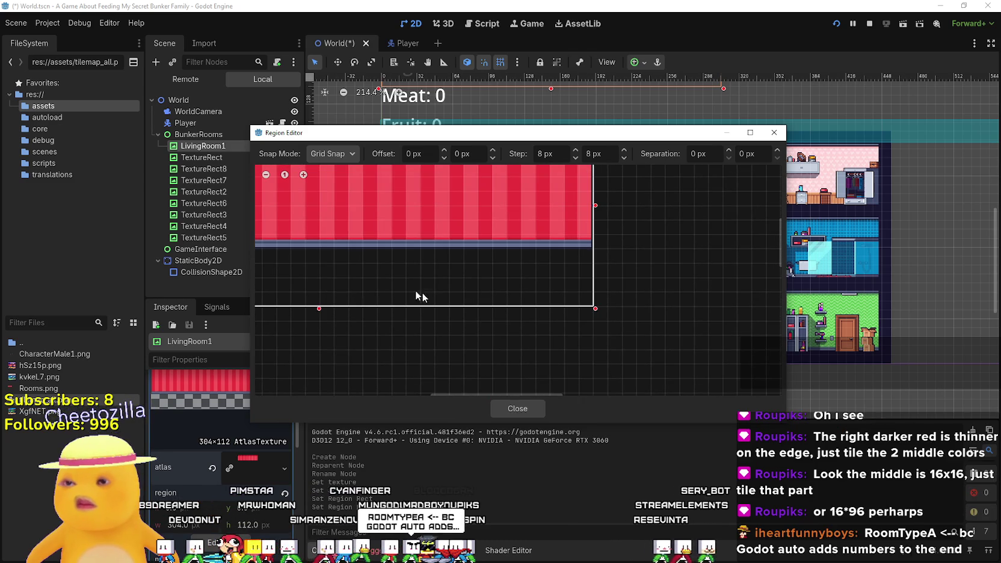
pyautogui.moveTo(320, 311); pyautogui.dragTo(324, 252)
pyautogui.scroll(3, 472, 357)
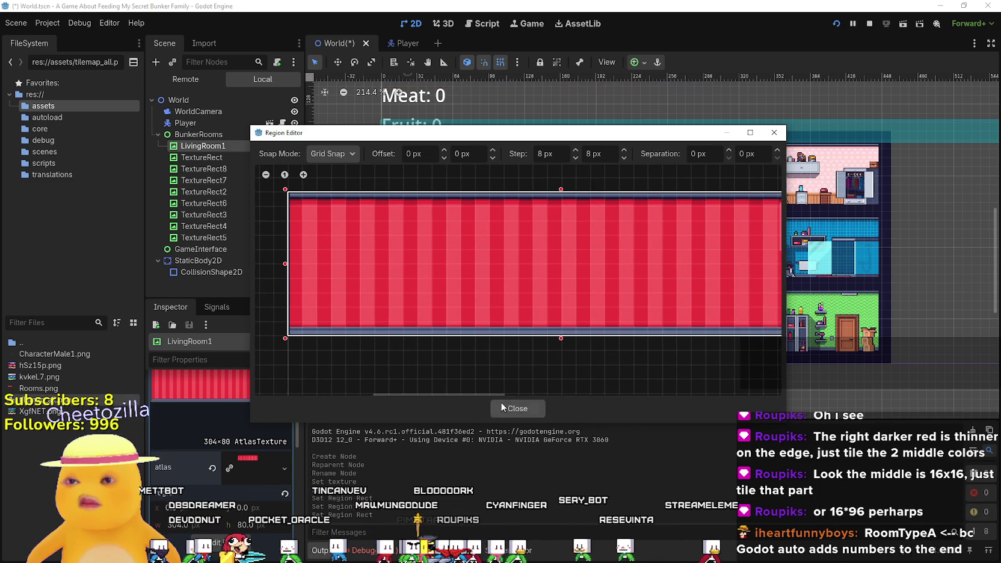
pyautogui.click(508, 408)
pyautogui.scroll(-3, 620, 206)
pyautogui.scroll(3, 565, 217)
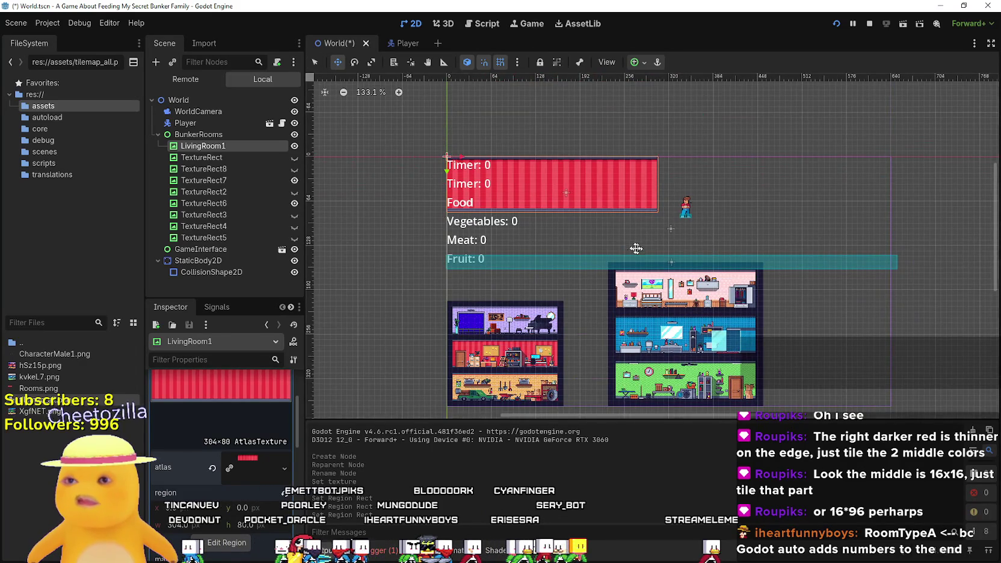
# - Move the red LivingRoom1 bar down and to the left of the existing rooms
pyautogui.scroll(1, 640, 250)
pyautogui.moveTo(516, 159)
pyautogui.mouseDown()
pyautogui.moveTo(513, 328)
pyautogui.moveTo(515, 295)
pyautogui.moveTo(610, 284)
pyautogui.moveTo(726, 307)
pyautogui.moveTo(670, 257)
pyautogui.moveTo(451, 236)
pyautogui.moveTo(552, 138)
pyautogui.moveTo(547, 110)
pyautogui.mouseUp()
pyautogui.scroll(-3, 722, 304)
pyautogui.scroll(3, 582, 215)
pyautogui.moveTo(582, 214)
pyautogui.mouseDown()
pyautogui.moveTo(592, 163)
pyautogui.moveTo(409, 249)
pyautogui.moveTo(445, 306)
pyautogui.moveTo(443, 281)
pyautogui.moveTo(428, 279)
pyautogui.mouseUp()
pyautogui.scroll(-1, 428, 278)
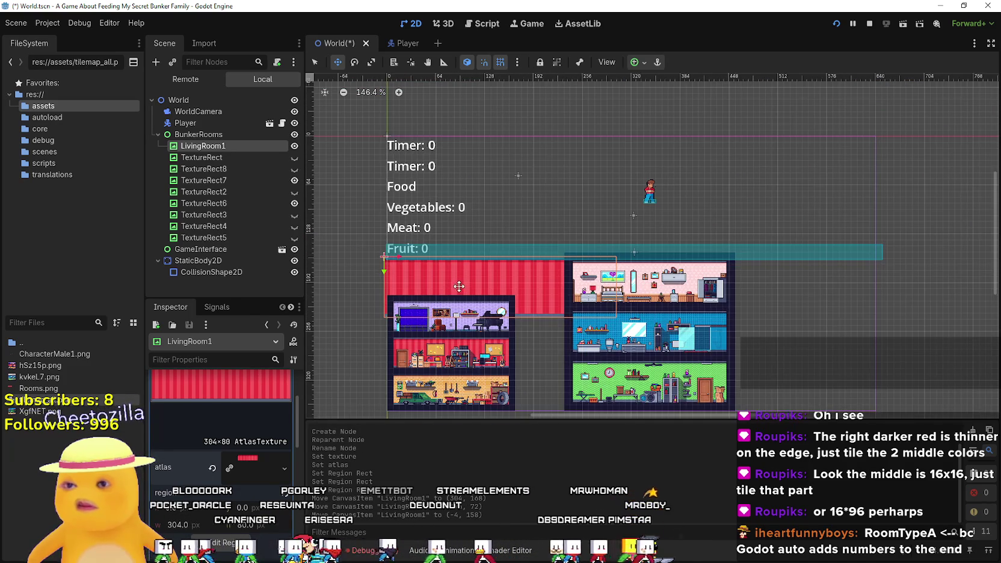
pyautogui.hscroll(-2, 459, 289)
# - Hide TextureRect7 and TextureRect6, then settle LivingRoom1 into the emptied space
pyautogui.click(294, 181)
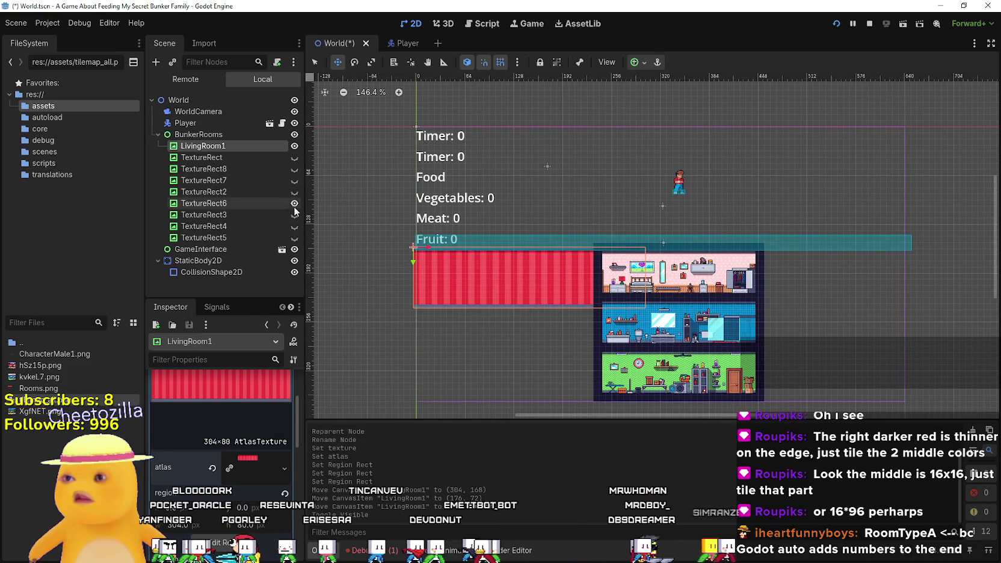
pyautogui.click(294, 203)
pyautogui.scroll(2, 516, 277)
pyautogui.moveTo(516, 277); pyautogui.dragTo(519, 307)
pyautogui.scroll(5, 473, 310)
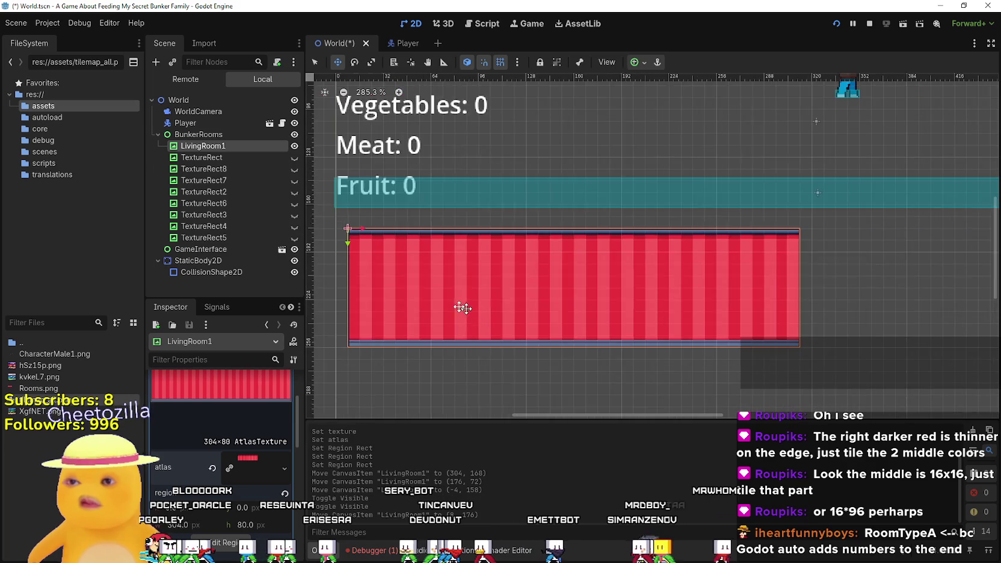
pyautogui.scroll(5, 473, 310)
pyautogui.moveTo(532, 270); pyautogui.dragTo(528, 261)
pyautogui.scroll(-10, 550, 256)
pyautogui.moveTo(664, 282)
pyautogui.mouseDown()
pyautogui.moveTo(488, 276)
pyautogui.moveTo(737, 357)
pyautogui.moveTo(720, 346)
pyautogui.mouseUp()
# - Duplicate LivingRoom1 as LivingRoom2 and position it beside LivingRoom1
pyautogui.hotkey('ctrl', 'd')
pyautogui.scroll(3, 721, 347)
pyautogui.scroll(3, 571, 375)
pyautogui.moveTo(604, 337); pyautogui.dragTo(604, 297)
pyautogui.moveTo(605, 283); pyautogui.dragTo(610, 175)
pyautogui.scroll(-3, 721, 204)
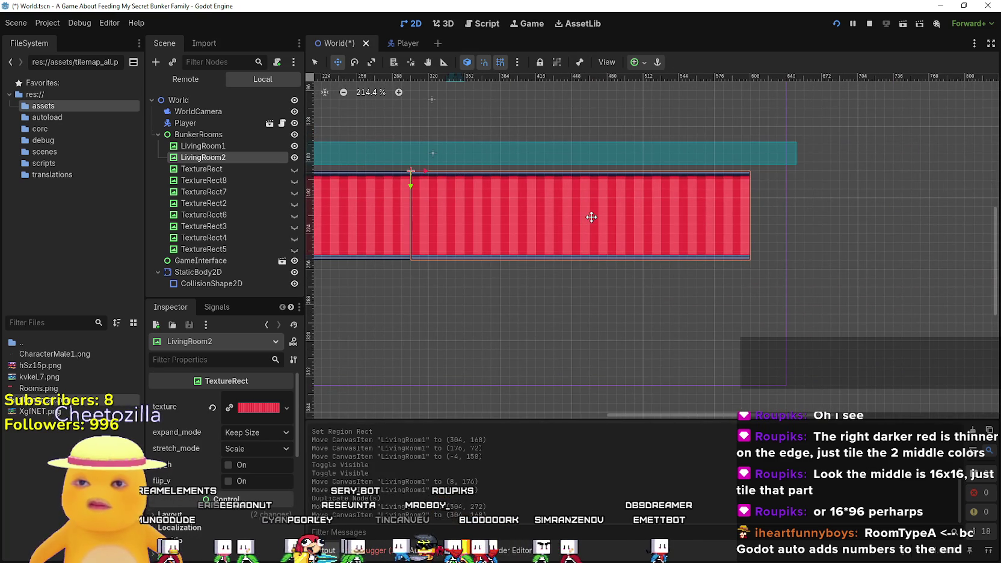
pyautogui.moveTo(592, 217); pyautogui.dragTo(622, 215)
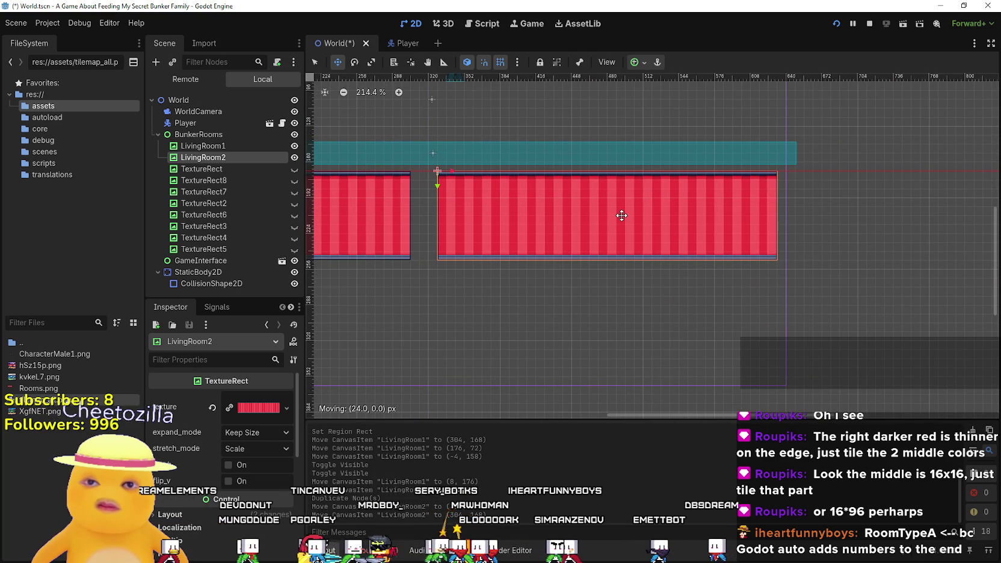
pyautogui.moveTo(621, 215)
pyautogui.mouseDown()
pyautogui.moveTo(599, 213)
pyautogui.moveTo(603, 349)
pyautogui.moveTo(567, 208)
pyautogui.moveTo(588, 328)
pyautogui.moveTo(567, 329)
pyautogui.mouseUp()
# - Duplicate LivingRoom2 as LivingRoom3, realign LivingRoom2, then save and run the game maximized
pyautogui.hotkey('ctrl', 'd')
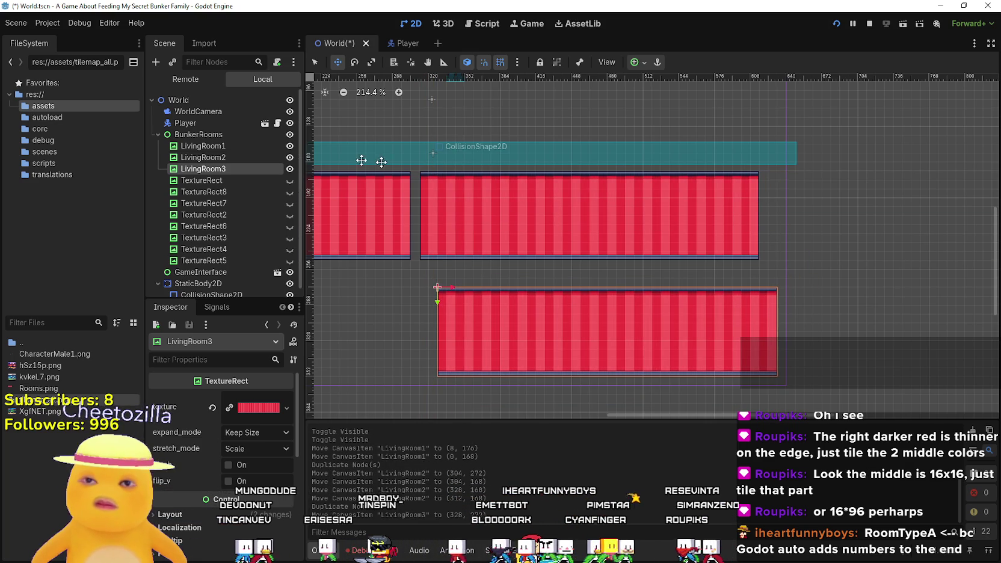
pyautogui.click(215, 158)
pyautogui.moveTo(556, 220); pyautogui.dragTo(587, 218)
pyautogui.scroll(-2, 601, 204)
pyautogui.click(836, 24)
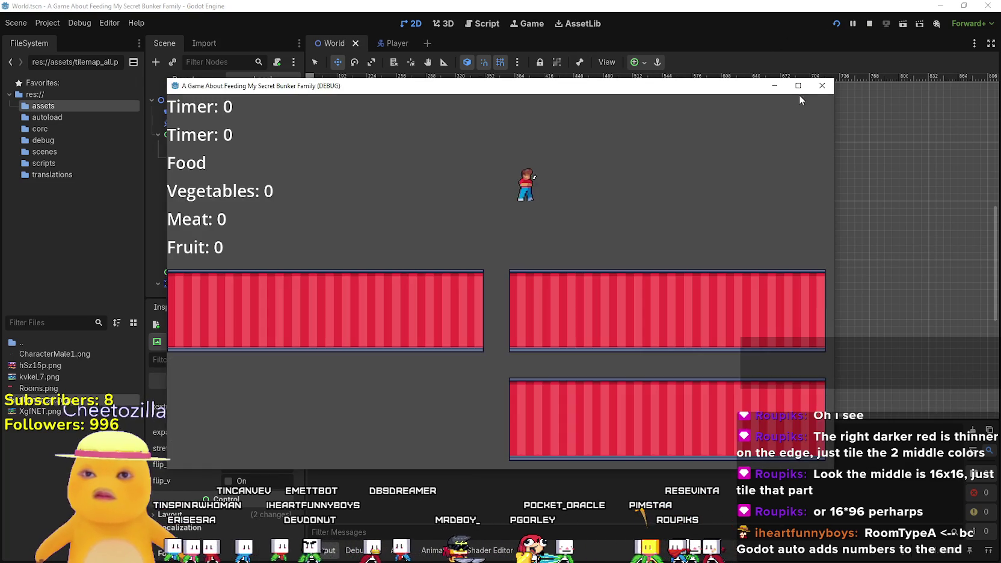
pyautogui.click(796, 89)
# - Walk the player right across the striped rooms, then restore the game window and return to the editor
pyautogui.press('Right')
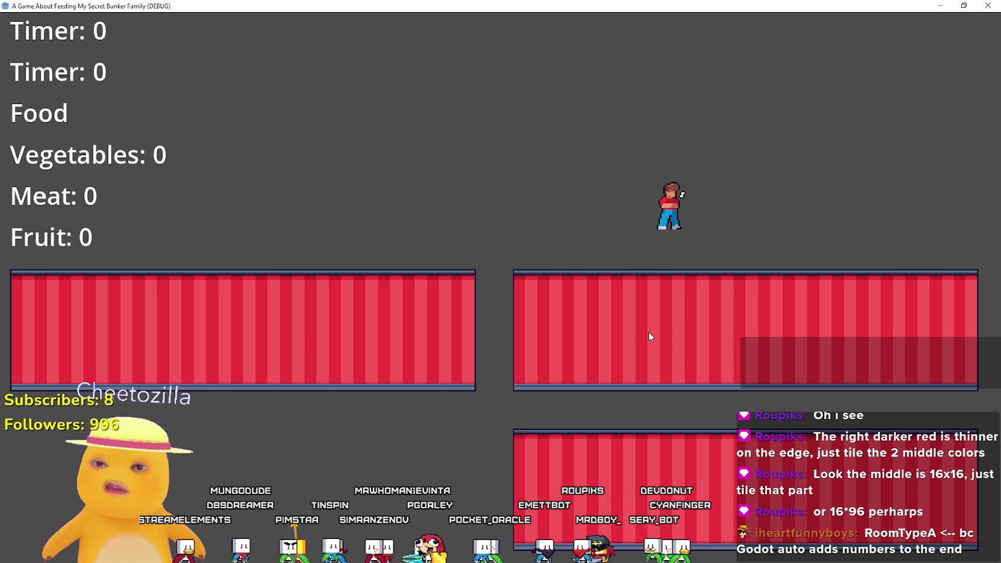
pyautogui.doubleClick(308, 6)
pyautogui.click(434, 4)
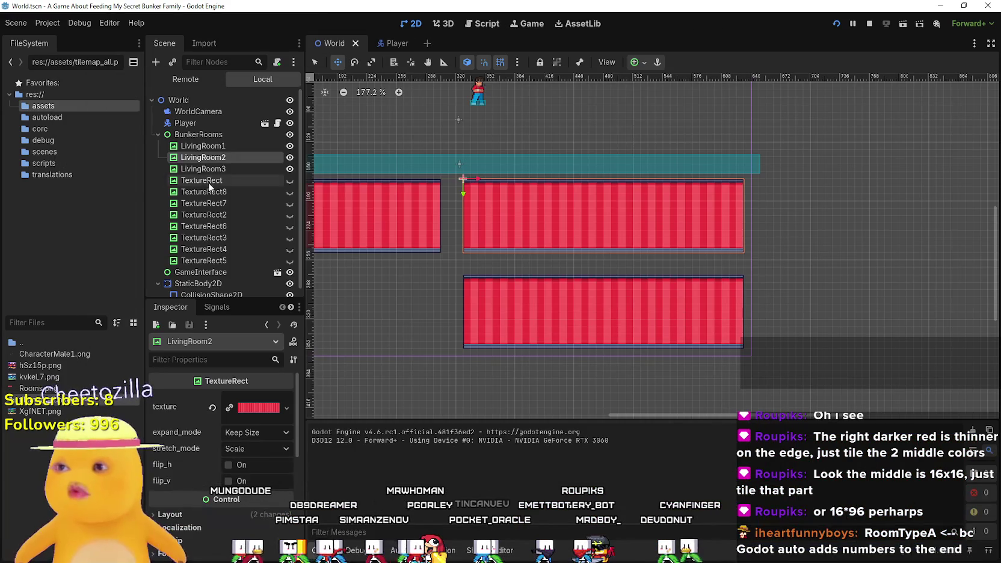
# - Check LivingRoom1 and LivingRoom3, rerun the game full screen and walk the player left
pyautogui.click(202, 145)
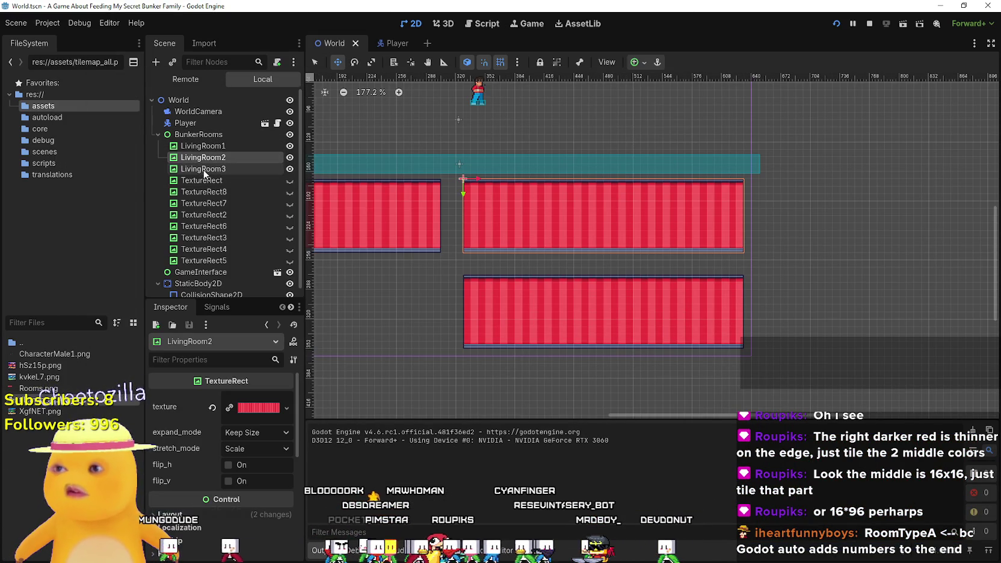
pyautogui.click(206, 164)
pyautogui.press('F5')
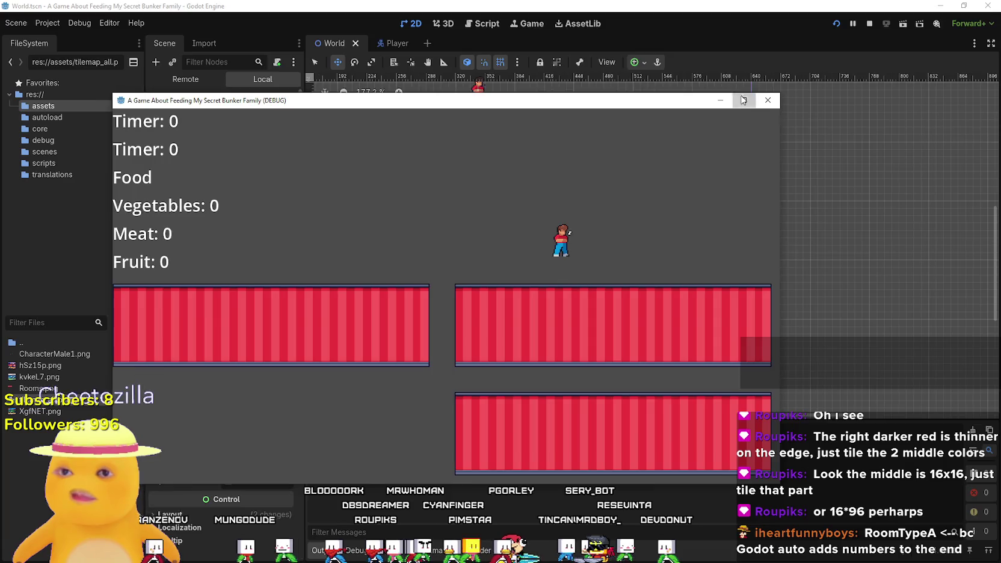
pyautogui.click(743, 100)
pyautogui.press('Left')
pyautogui.press('Left')
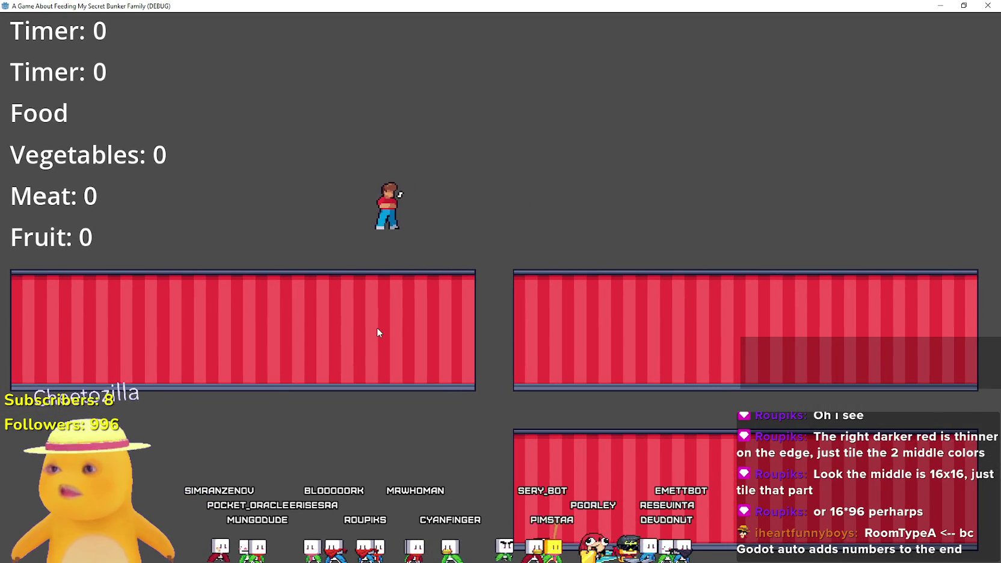
pyautogui.press('Left')
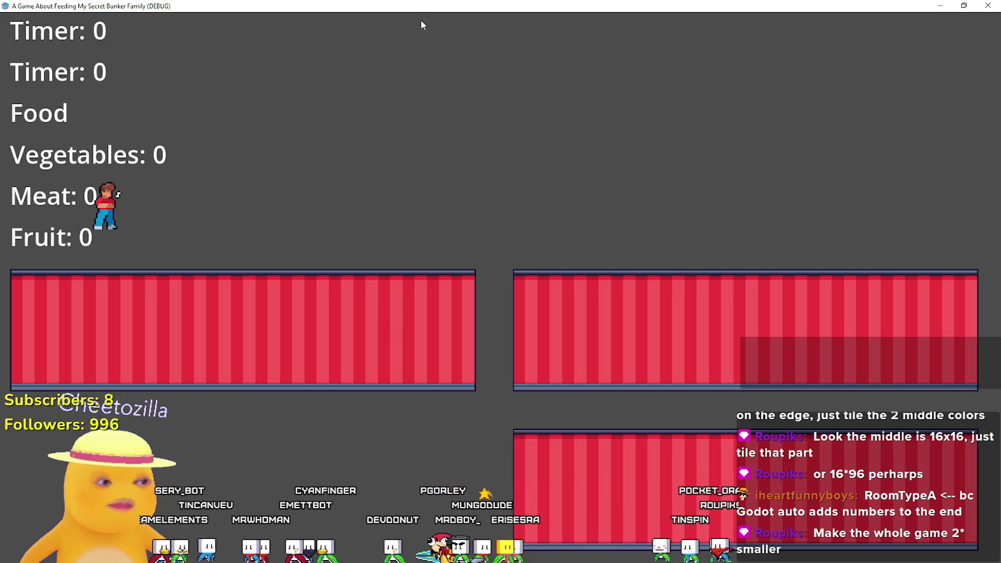
pyautogui.moveTo(421, 7)
pyautogui.mouseDown()
pyautogui.moveTo(441, 95)
pyautogui.moveTo(521, 102)
pyautogui.moveTo(525, 162)
pyautogui.mouseUp()
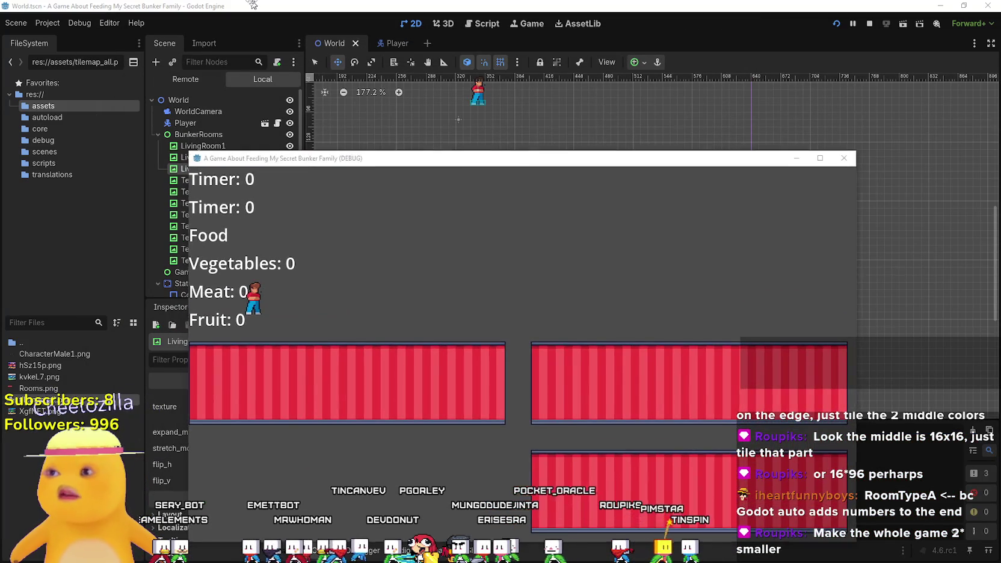
# - Set the WorldCamera's zoom x to 0.2 and relaunch the game to check the view
pyautogui.click(203, 116)
pyautogui.click(200, 111)
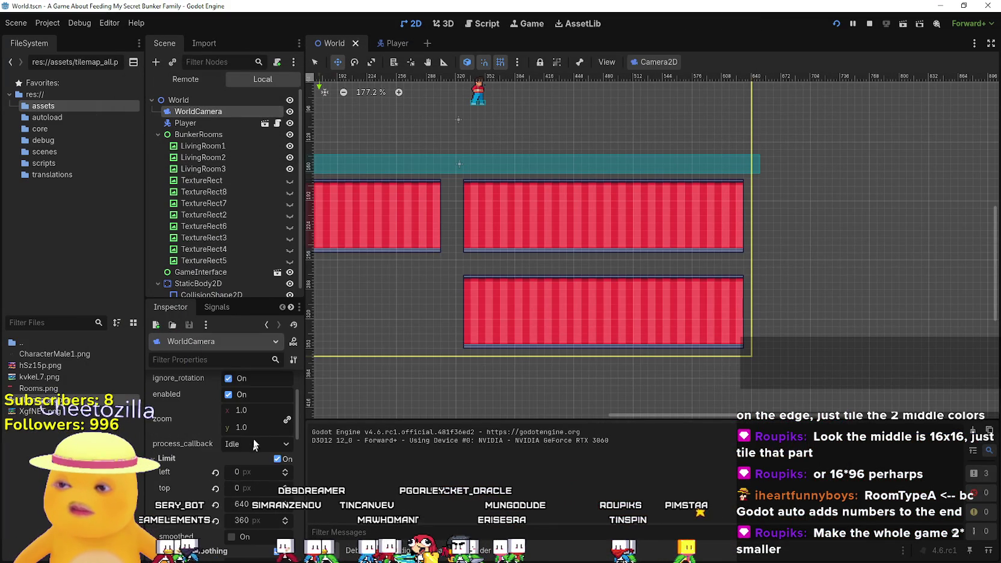
pyautogui.click(258, 411)
pyautogui.write('0.2')
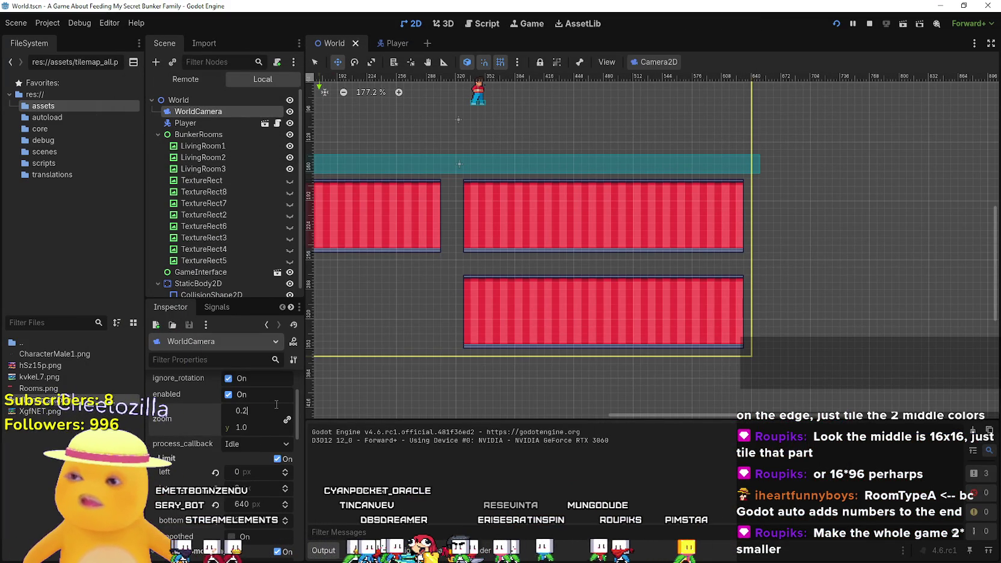
pyautogui.press('Return')
pyautogui.press('F5')
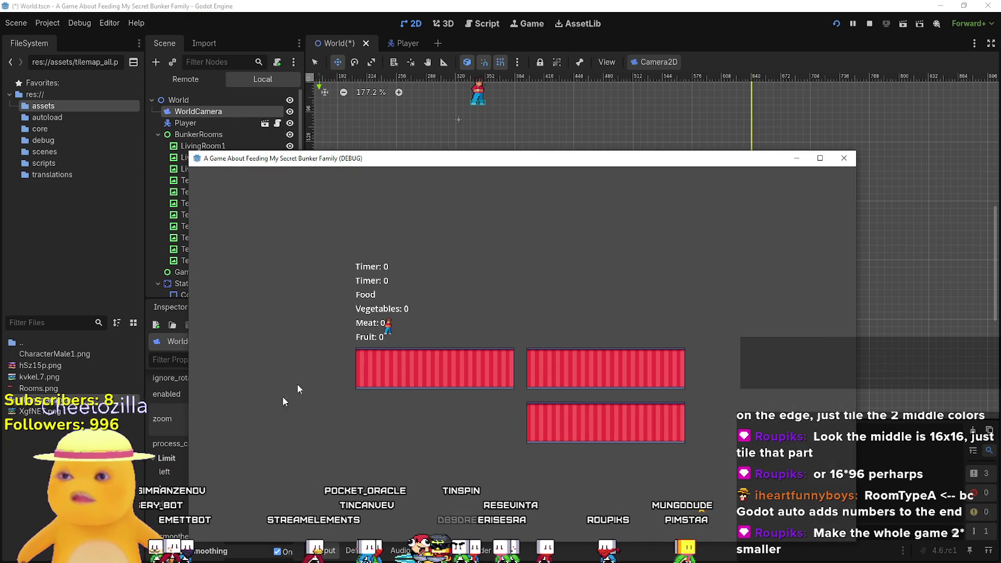
# - Run the game full screen, walking and jumping the player left and right over the striped rooms
pyautogui.click(819, 158)
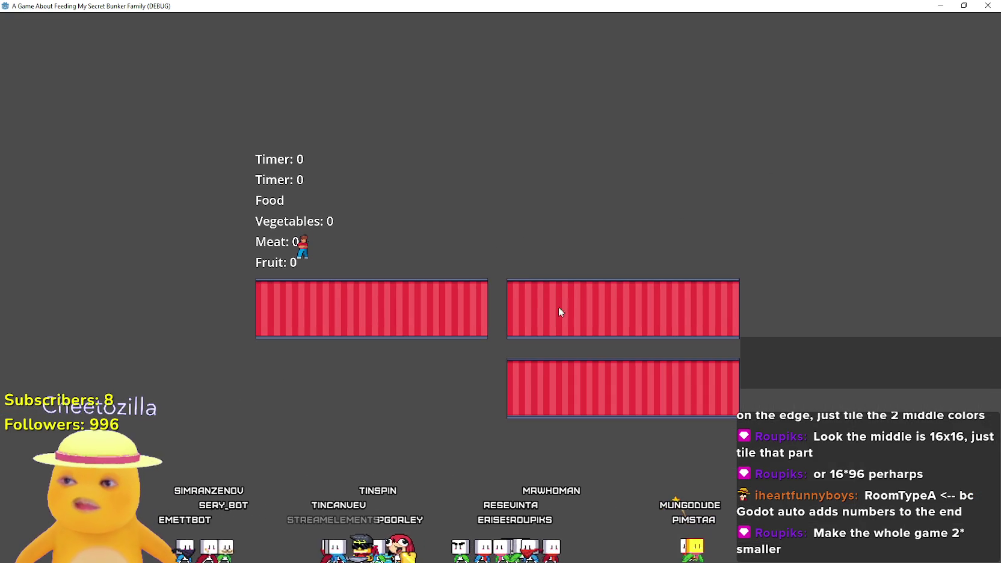
pyautogui.press('Right')
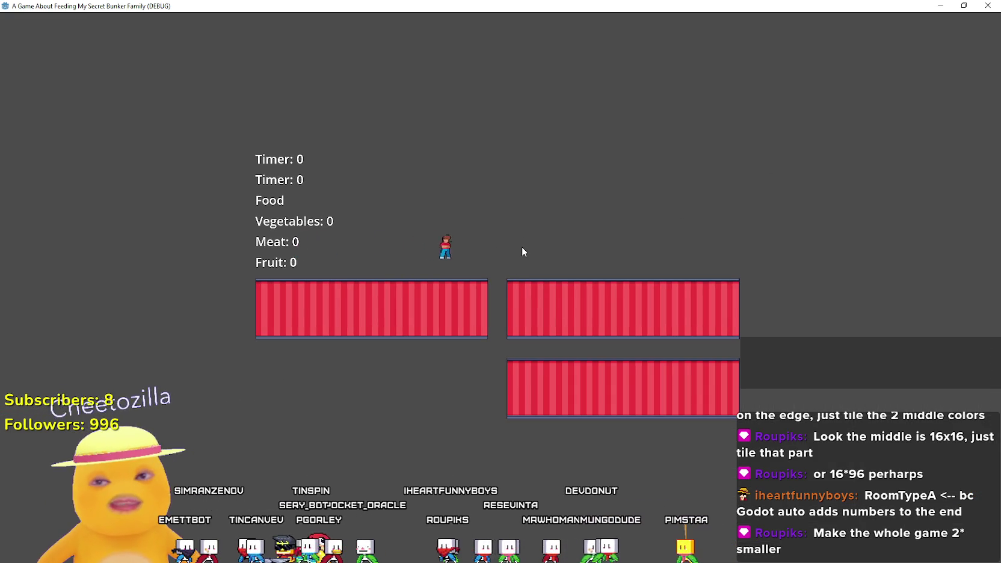
pyautogui.press('Right')
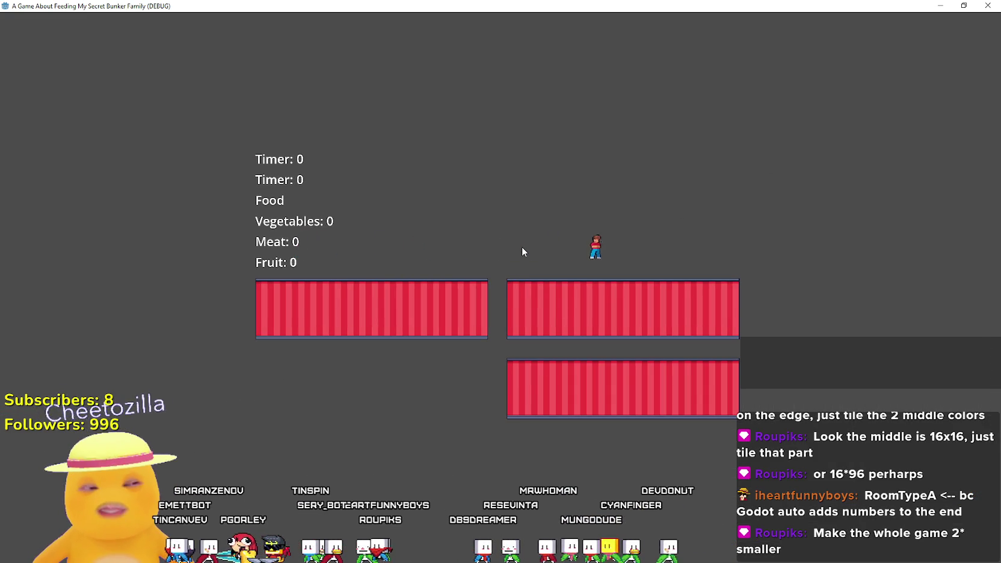
pyautogui.press('Left')
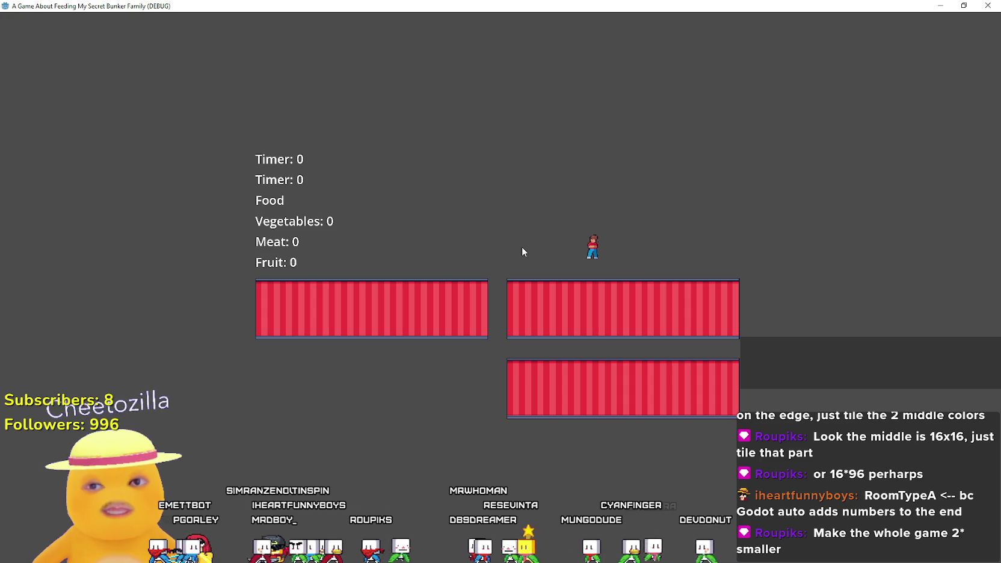
pyautogui.press('Left')
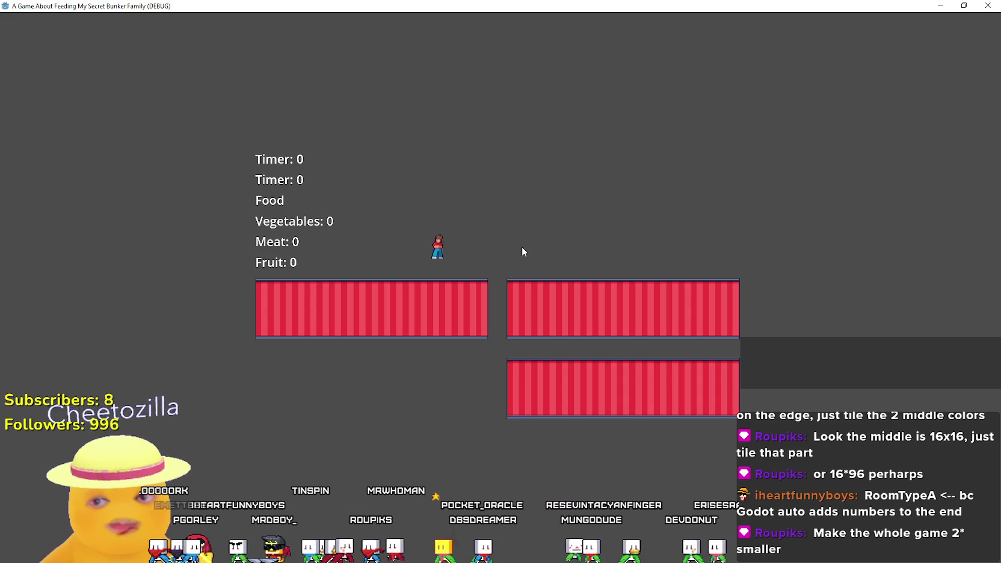
pyautogui.press('Left')
pyautogui.press('Right')
pyautogui.press('space')
pyautogui.press('Right')
pyautogui.press('Right')
pyautogui.press('space')
pyautogui.press('Right')
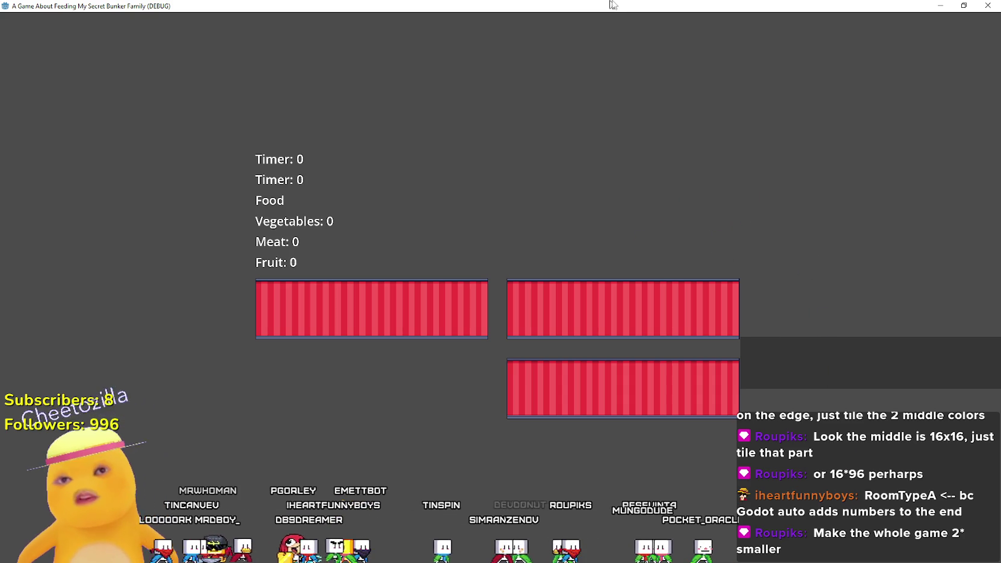
# - Restore the game window to its smaller size, save the scene and relaunch the game
pyautogui.doubleClick(614, 6)
pyautogui.click(868, 23)
pyautogui.click(837, 23)
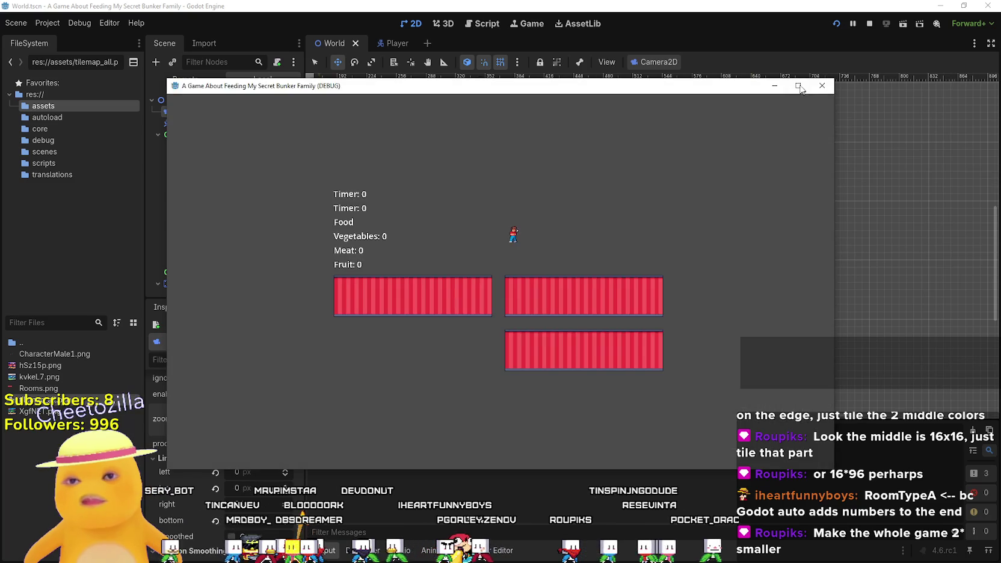
# - Test-play the relaunched game at the smaller zoom, walking and jumping above the red platforms
pyautogui.press('Left')
pyautogui.press('Left')
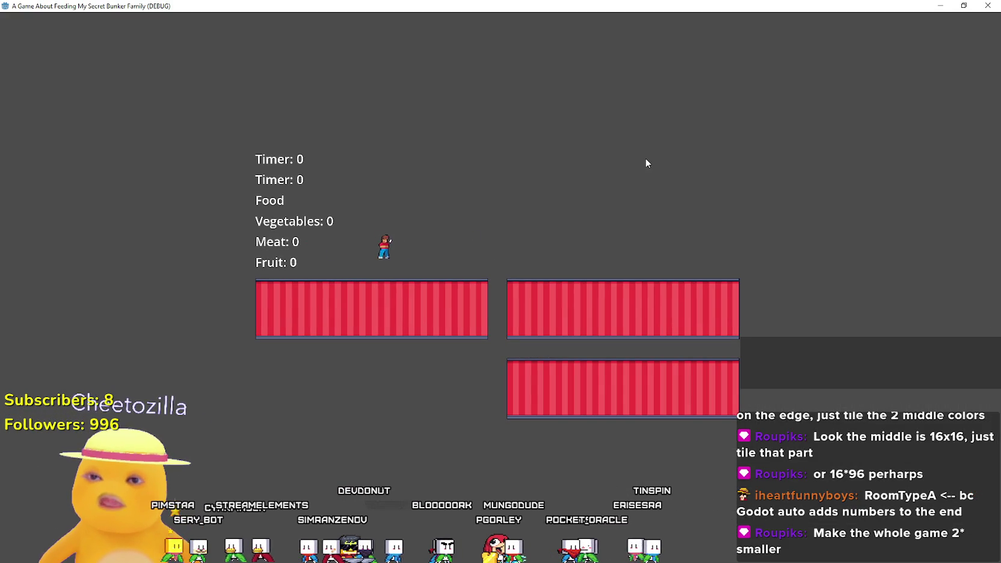
pyautogui.press('Right')
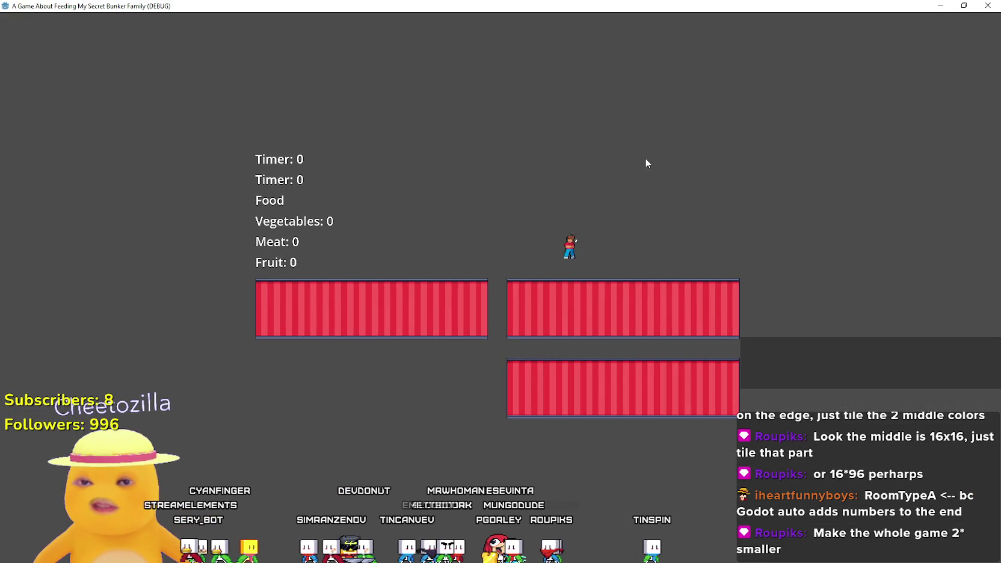
pyautogui.press('Left')
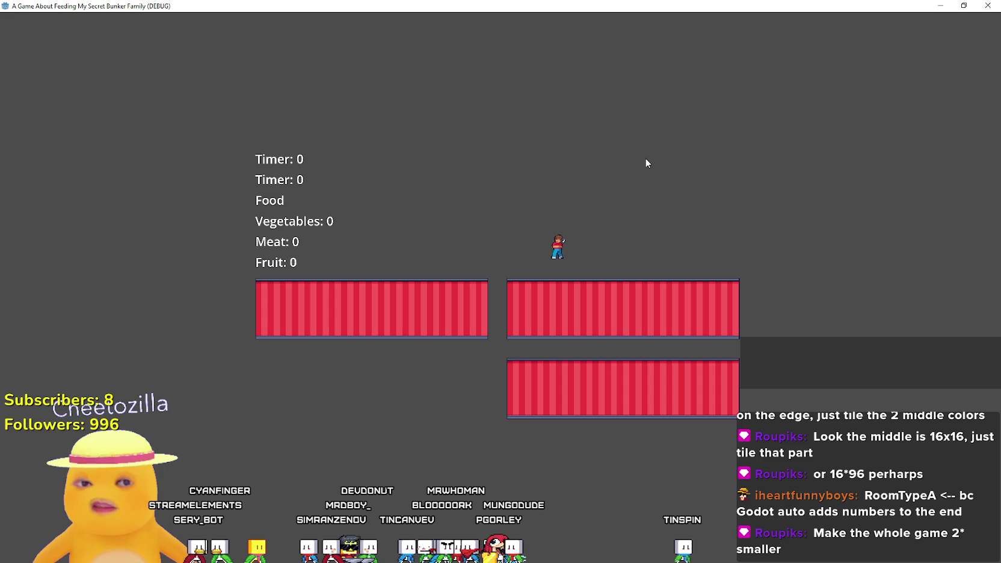
pyautogui.press('space')
pyautogui.press('Left')
pyautogui.press('space')
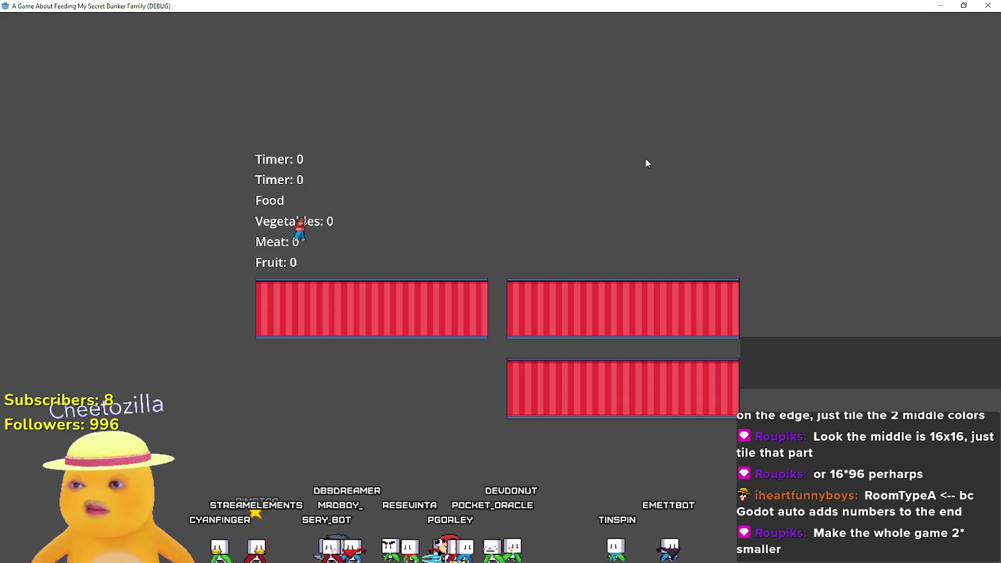
pyautogui.press('Right')
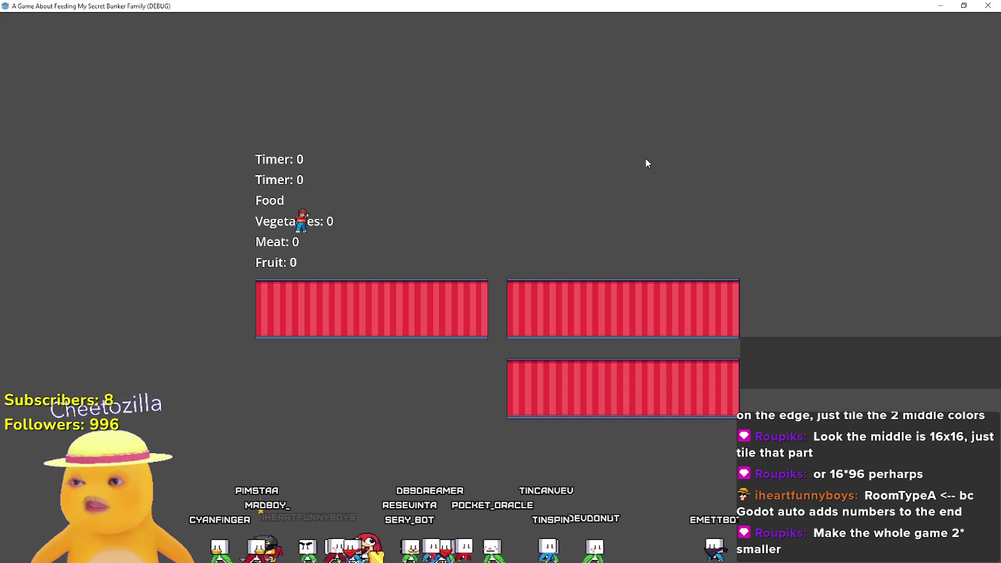
pyautogui.press('Right')
pyautogui.press('space')
pyautogui.press('space')
pyautogui.press('space')
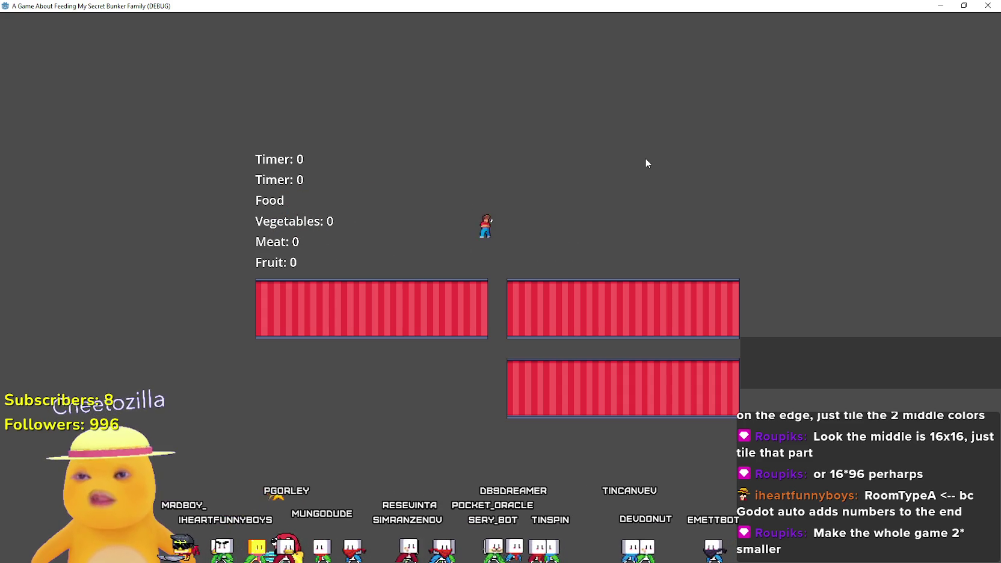